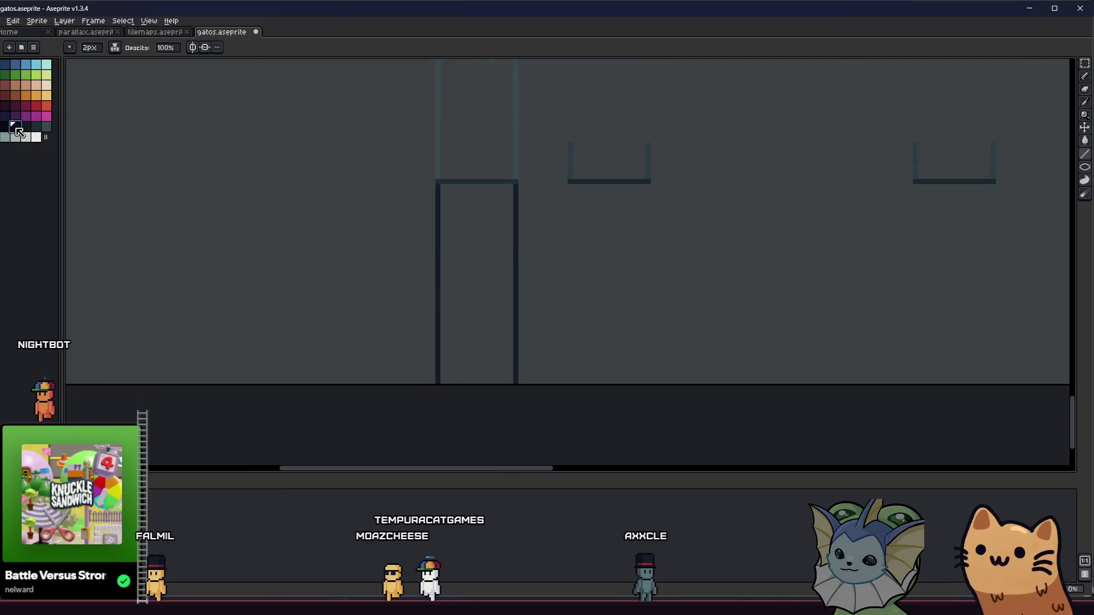
Step: Draw the second diagonal between the posts, completing the X brace in the tower's top panel
scroll(438, 196, up, 1)
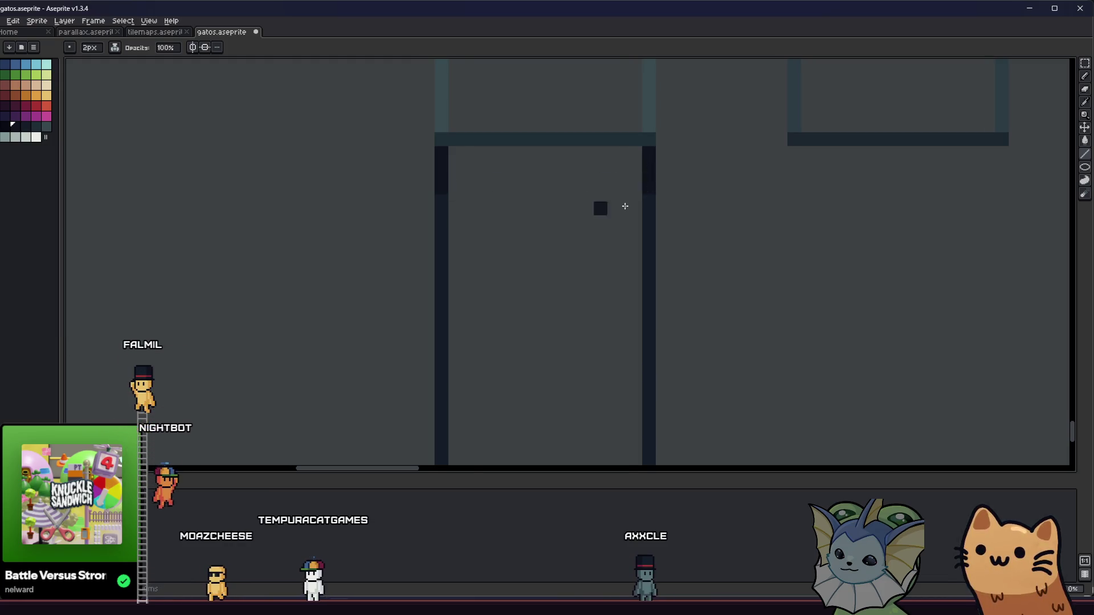
scroll(541, 242, down, 1)
key(m)
scroll(449, 256, down, 4)
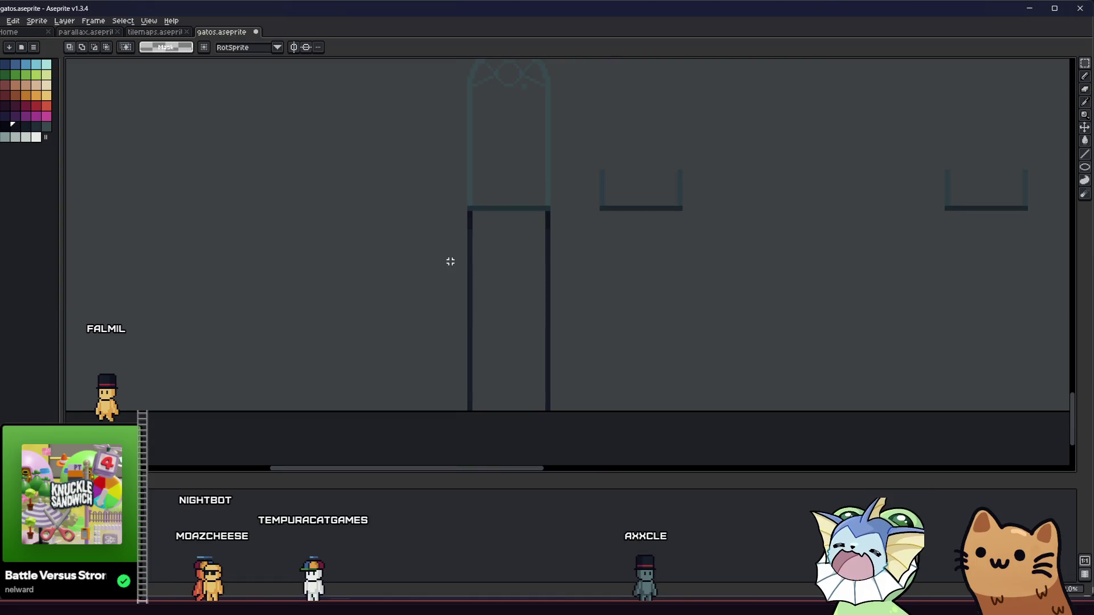
scroll(404, 275, up, 3)
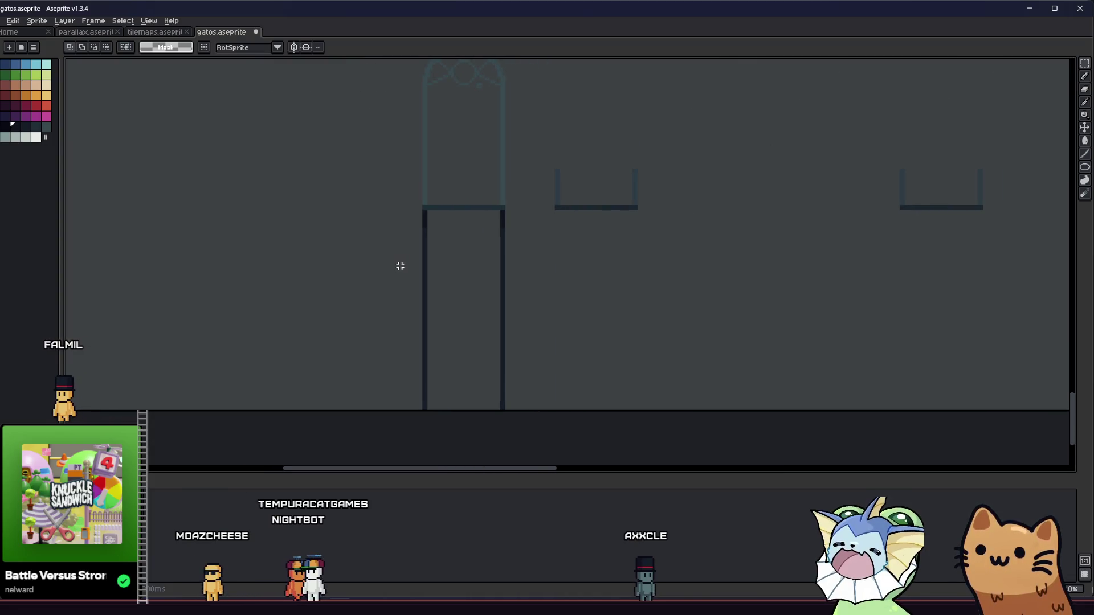
scroll(427, 252, up, 2)
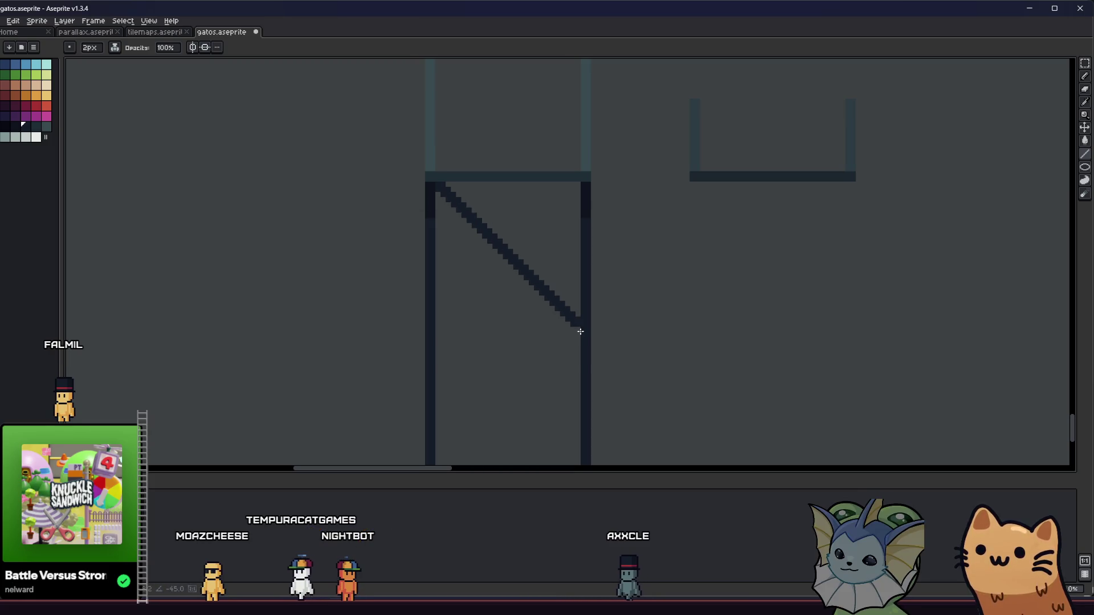
drag(579, 188, 453, 305)
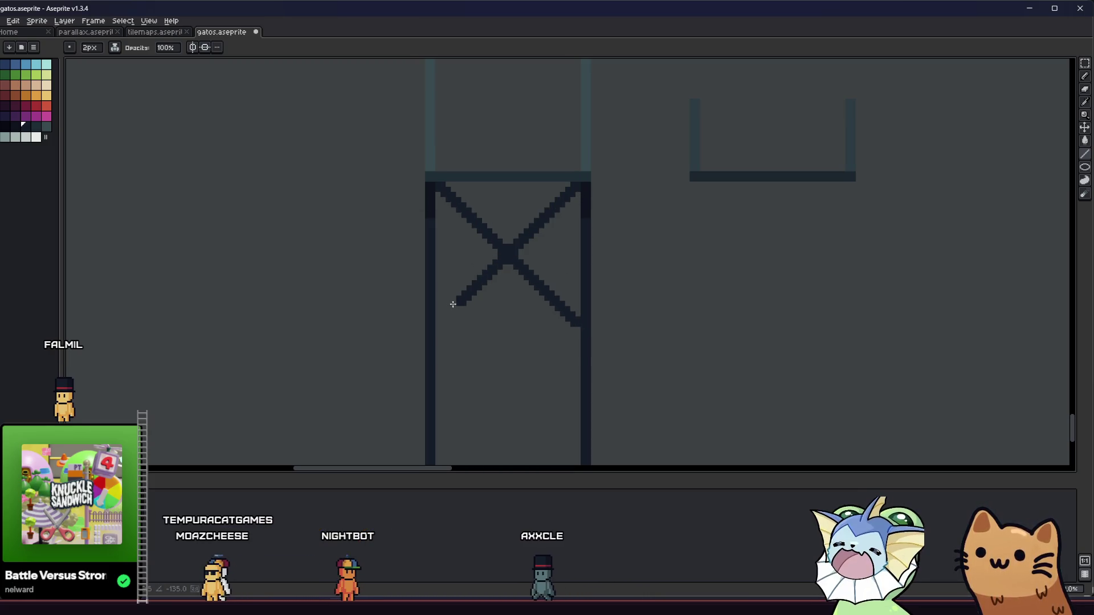
scroll(441, 326, down, 4)
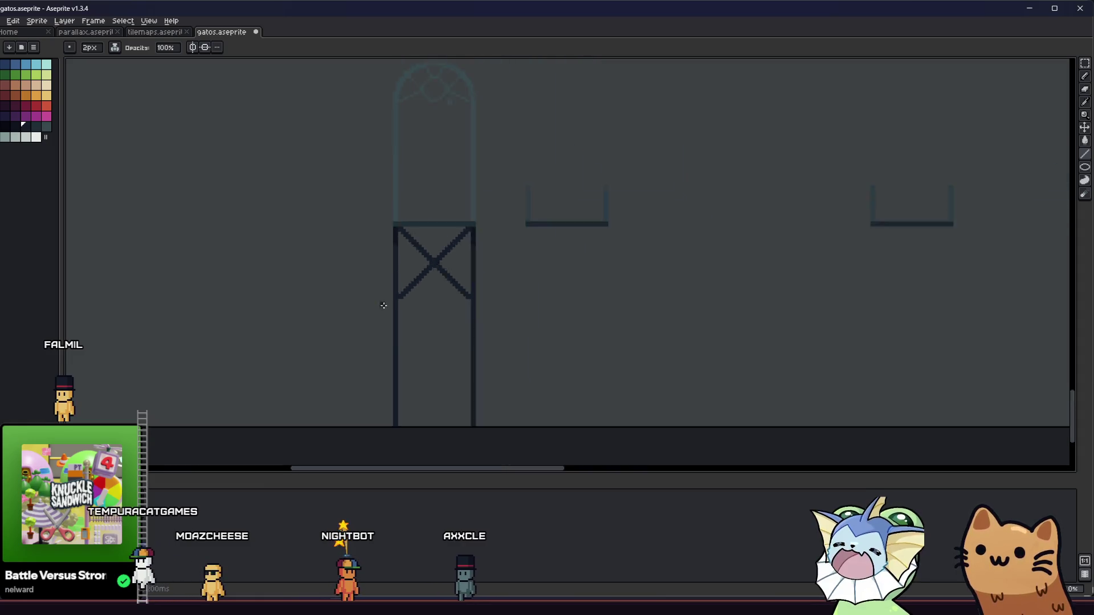
scroll(400, 308, up, 2)
scroll(400, 308, up, 2)
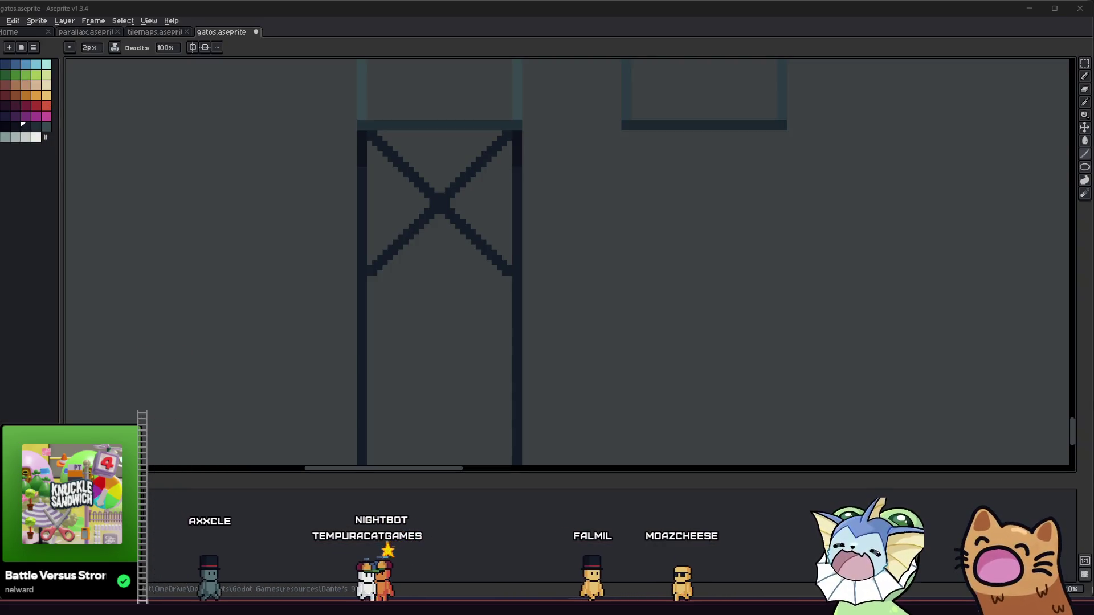
scroll(391, 195, down, 1)
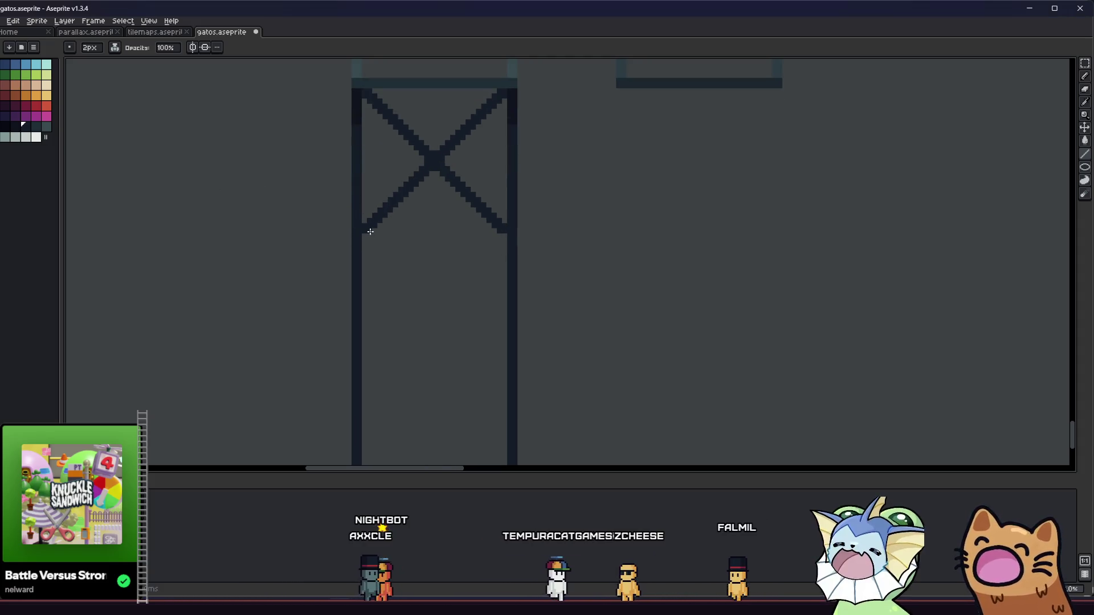
Step: Draw a diagonal down to the right post, then undo the lower lattice strokes
shift+click(542, 402)
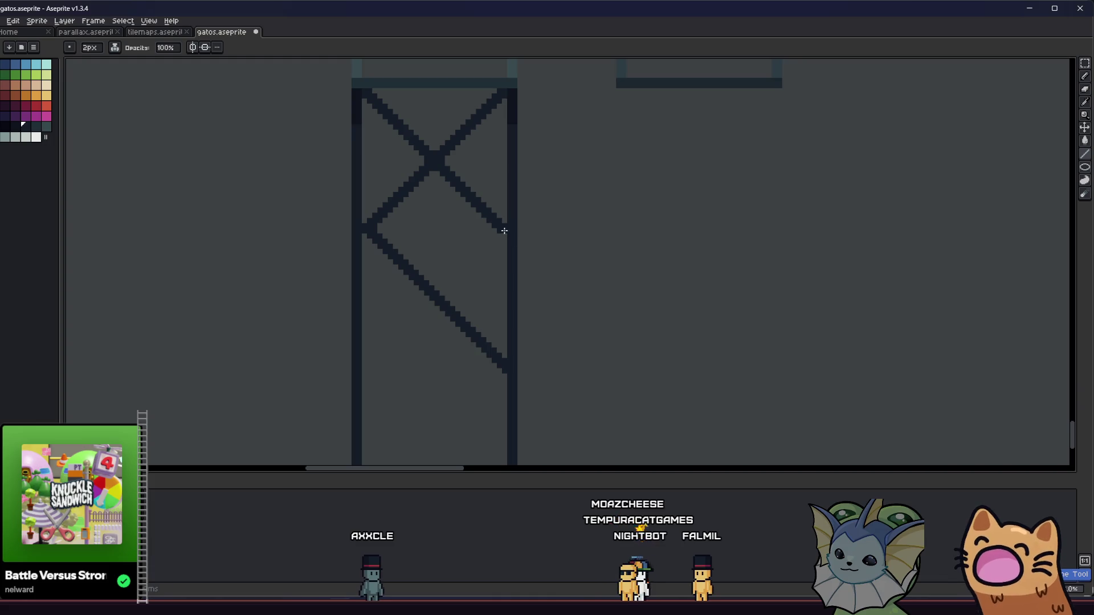
mouse_move(366, 370)
mouse_down()
mouse_move(398, 358)
mouse_move(381, 326)
mouse_up()
scroll(415, 373, down, 1)
scroll(379, 319, up, 1)
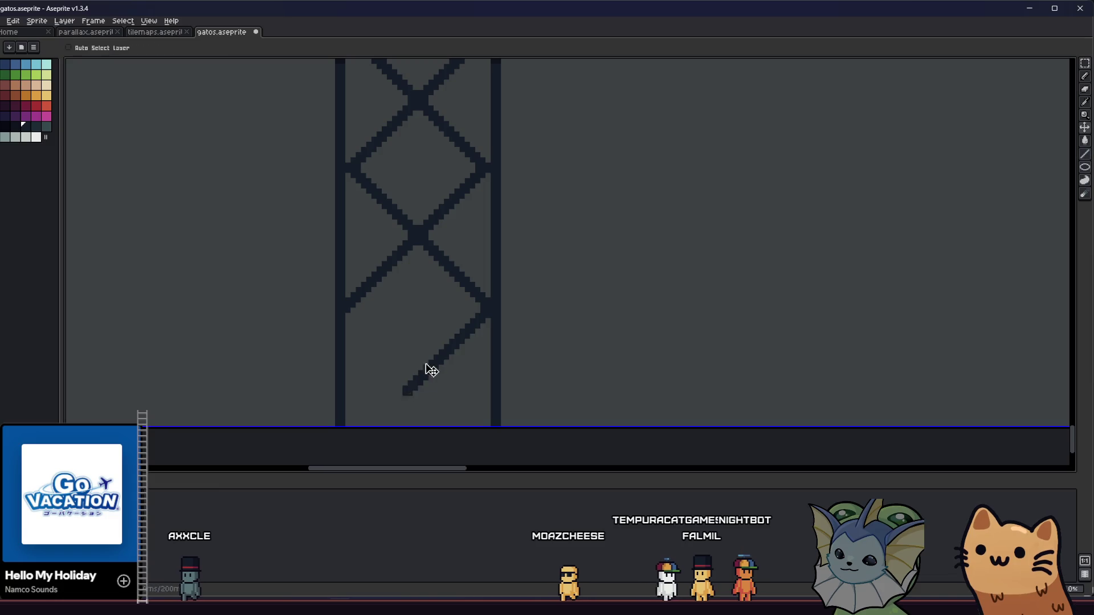
key(ctrl+z)
key(ctrl+z)
key(ctrl+z)
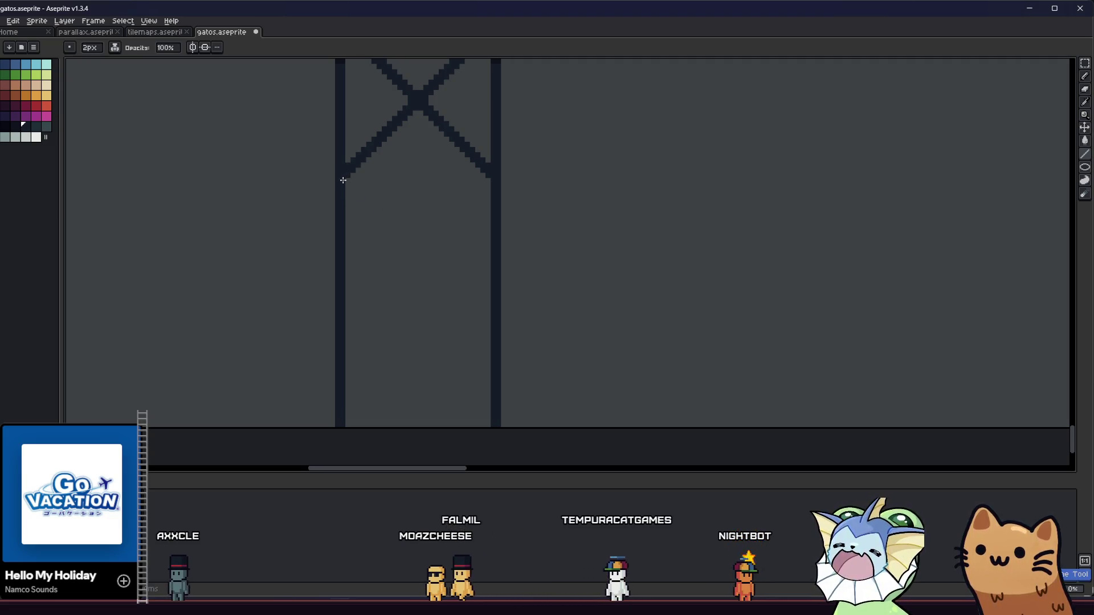
Step: Redraw straight diagonals between the posts down the tower into a lattice, and save gatos.aseprite
drag(411, 246, 494, 321)
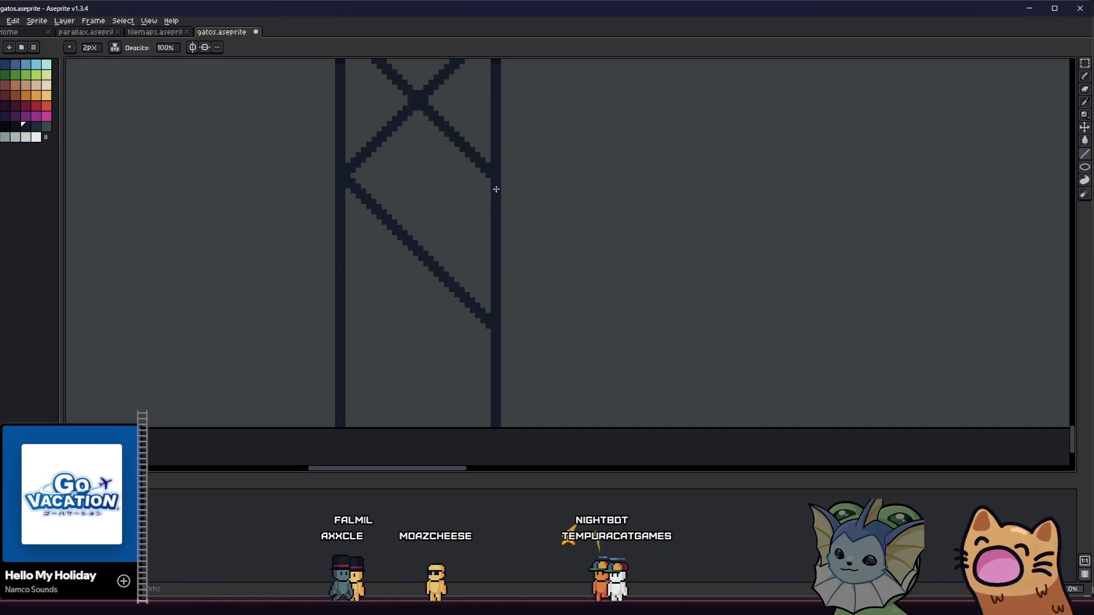
drag(495, 178, 421, 254)
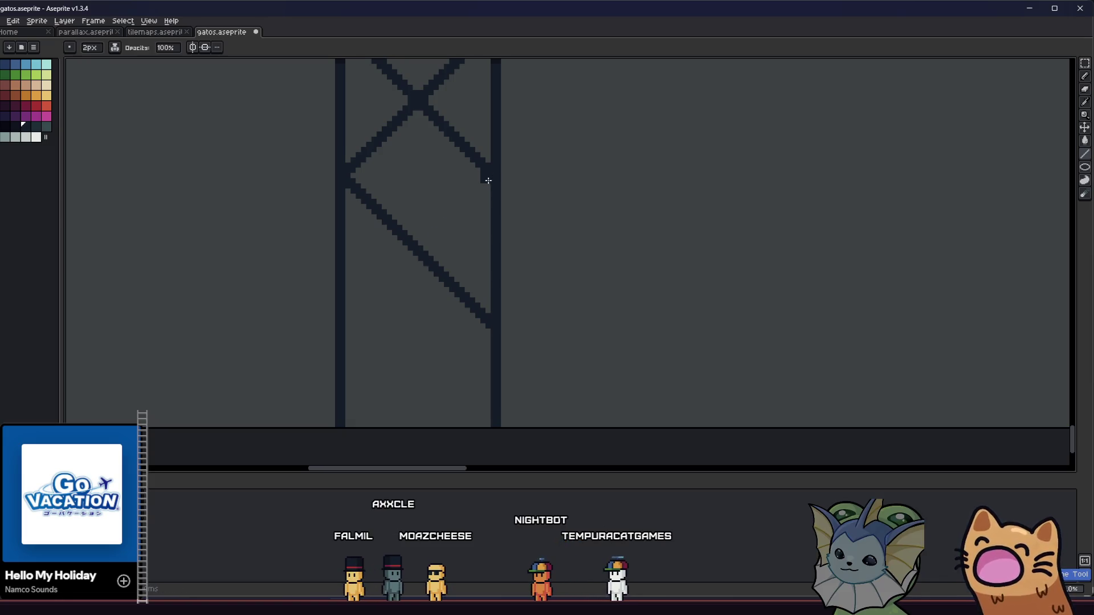
key(ctrl+z)
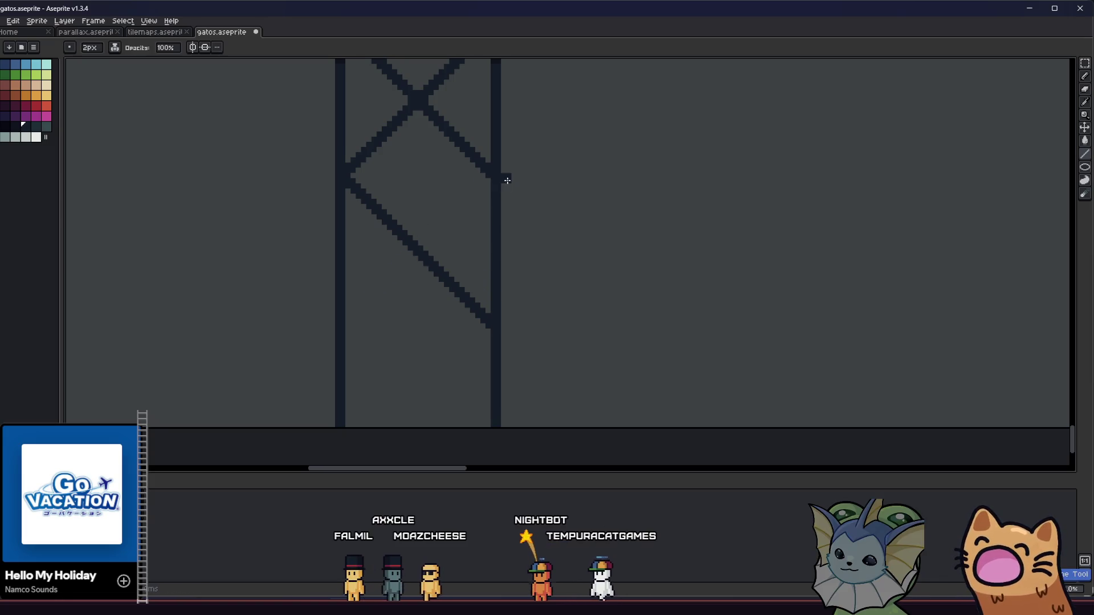
mouse_move(495, 179)
mouse_down()
mouse_move(481, 203)
mouse_move(354, 298)
mouse_move(344, 325)
mouse_up()
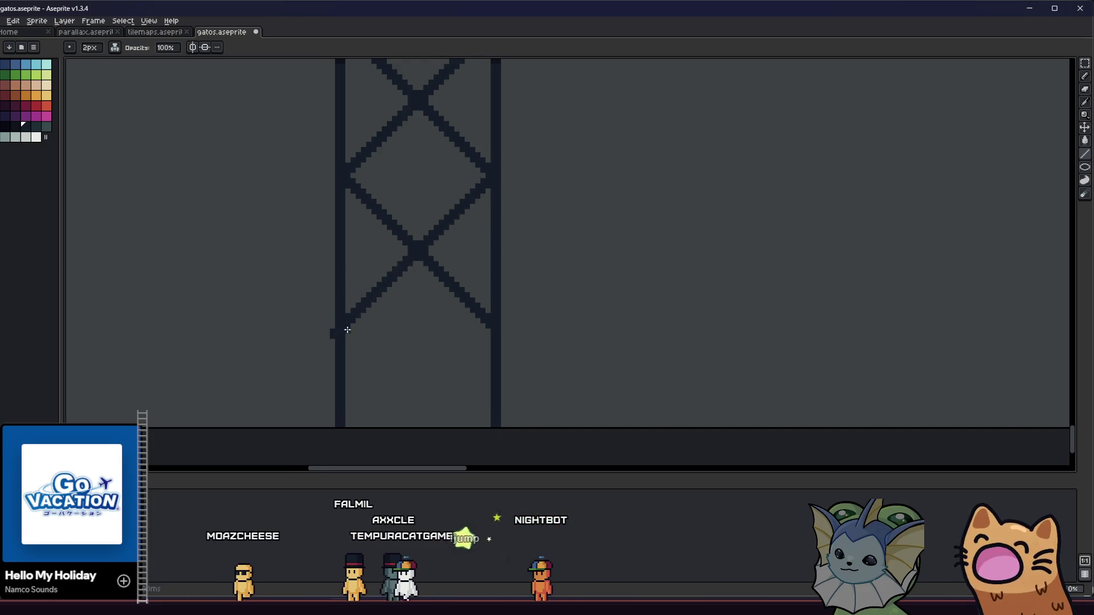
key(ctrl+z)
mouse_move(495, 179)
mouse_down()
mouse_move(320, 323)
mouse_move(334, 319)
mouse_up()
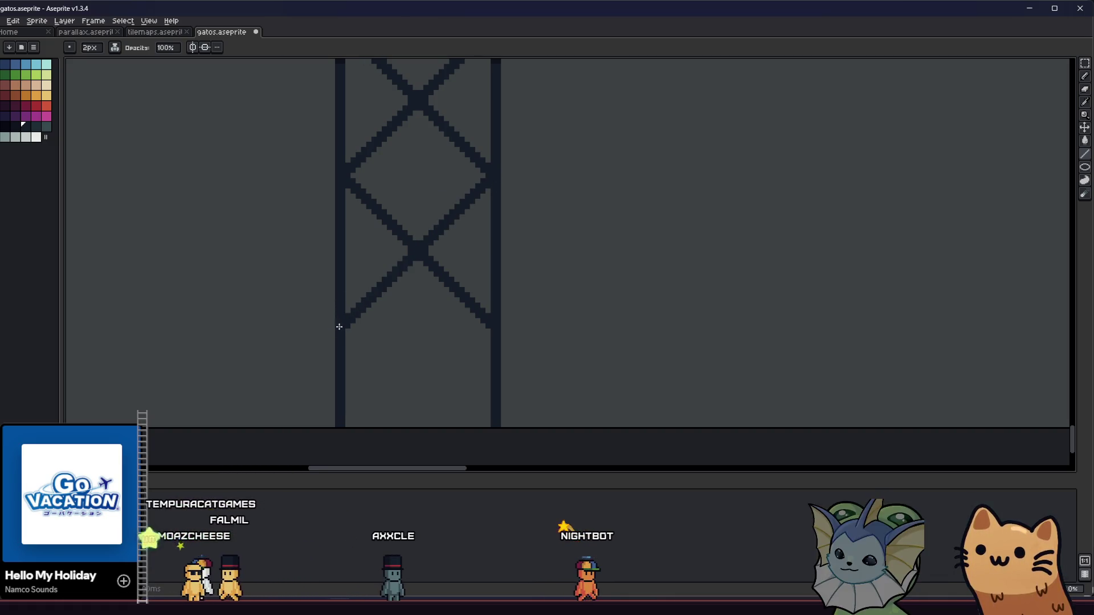
drag(402, 376, 469, 439)
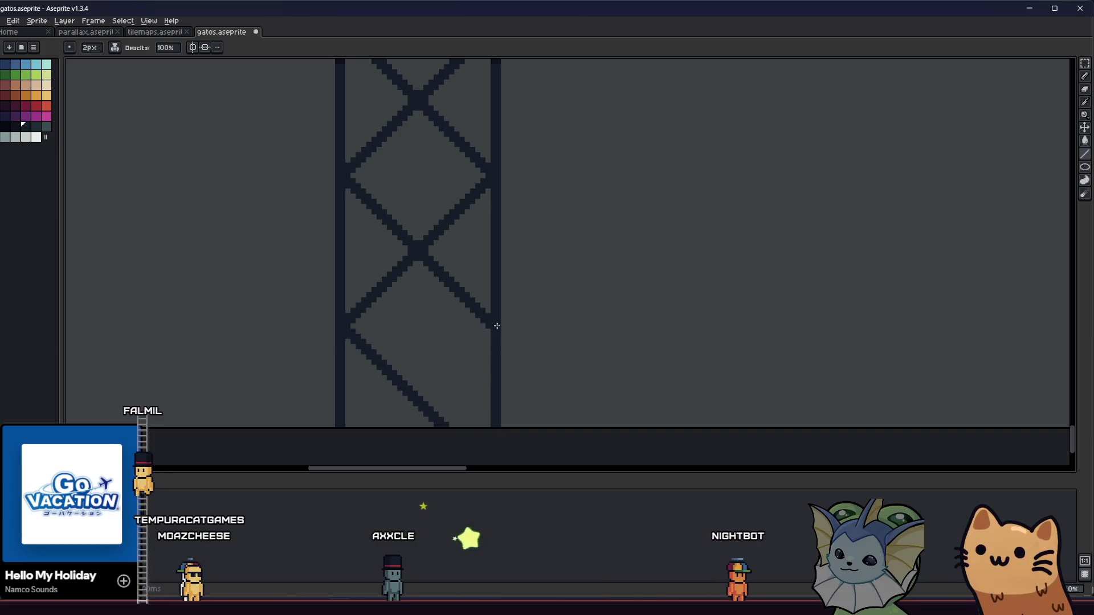
key(ctrl+s)
scroll(345, 454, down, 4)
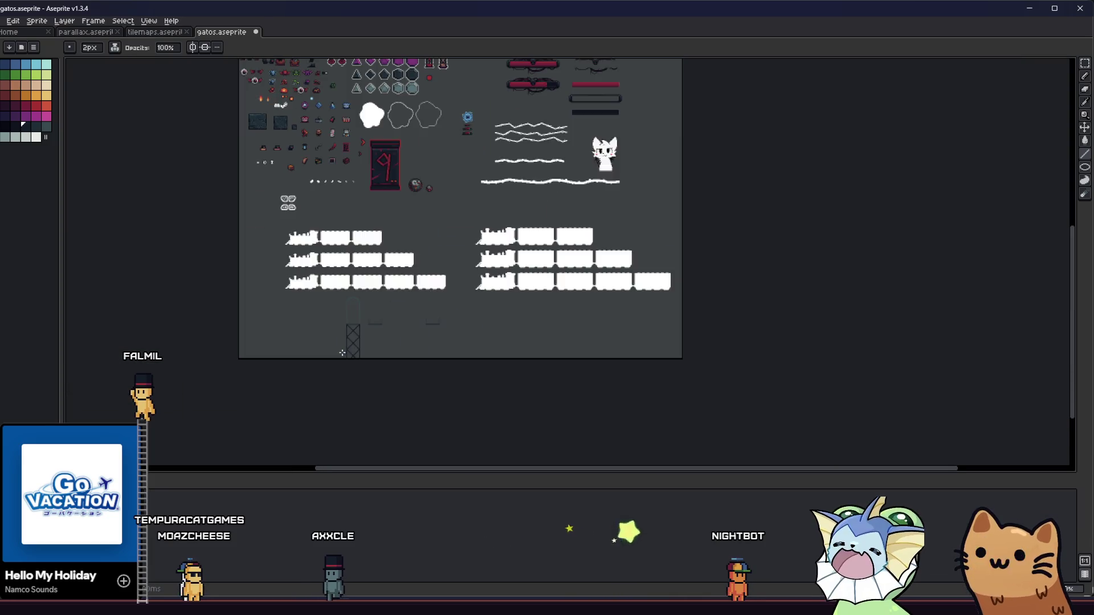
Step: Move the left group of white train sprites below the right group
scroll(326, 300, up, 3)
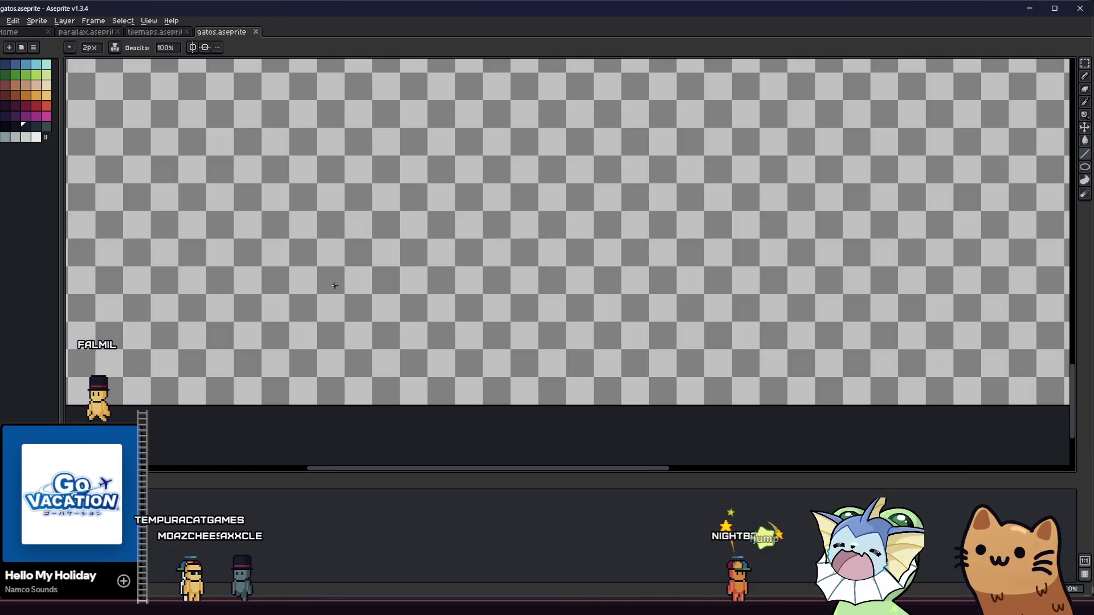
key(m)
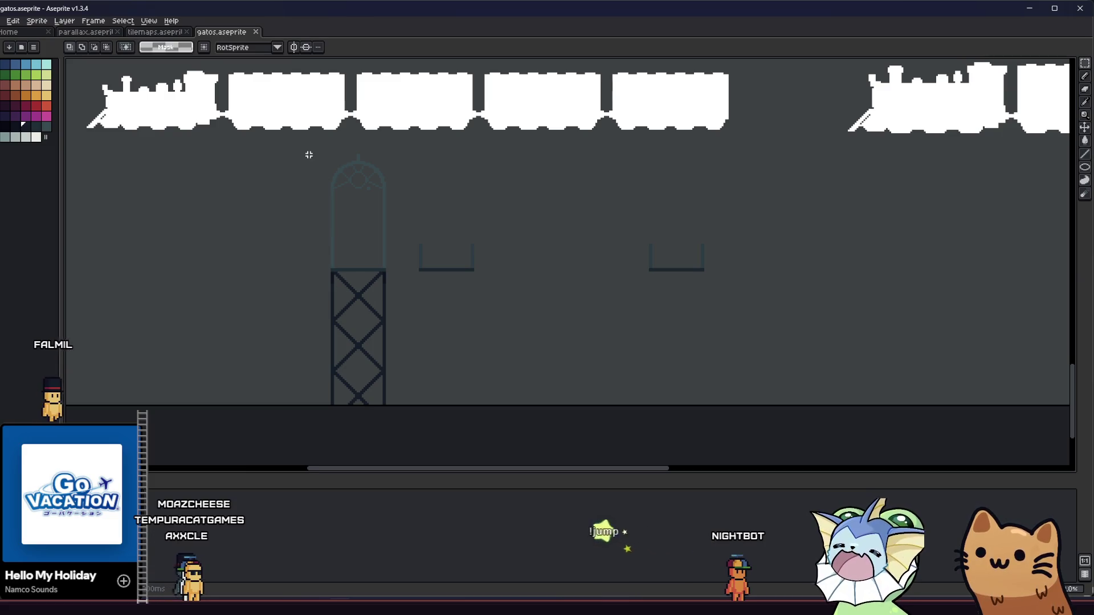
scroll(309, 155, down, 3)
drag(261, 174, 456, 240)
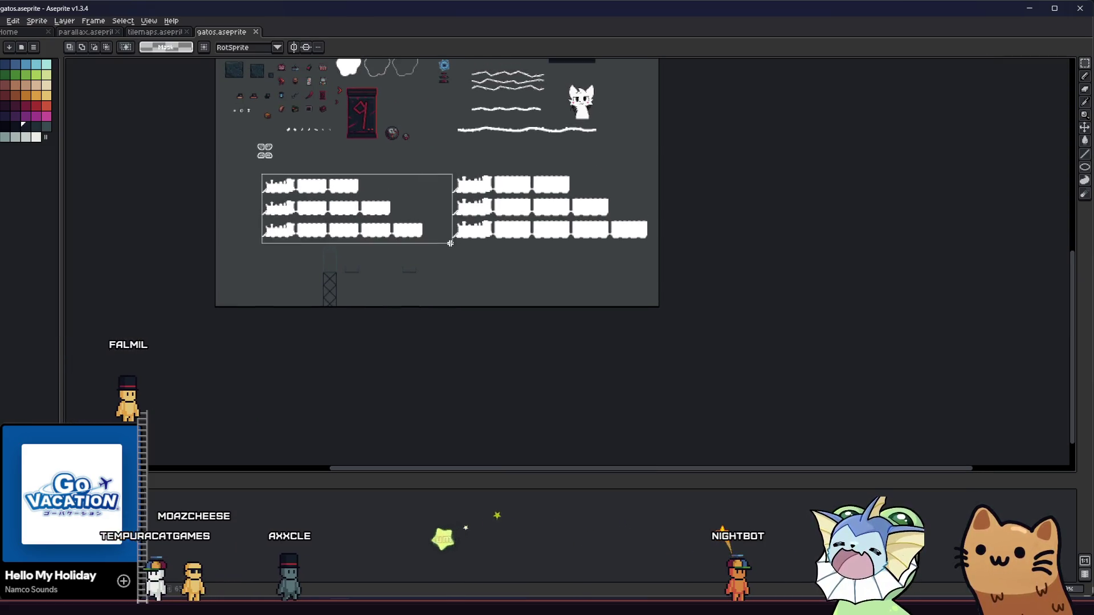
drag(360, 228, 577, 293)
click(398, 258)
Step: Select the tower, arch and ledges region and shift it upward
scroll(320, 268, up, 4)
drag(320, 268, 532, 226)
scroll(340, 219, down, 2)
mouse_move(293, 108)
mouse_down()
mouse_move(666, 393)
mouse_move(675, 376)
mouse_up()
drag(730, 118, 556, 242)
mouse_move(296, 105)
mouse_down()
mouse_move(749, 427)
mouse_move(758, 399)
mouse_up()
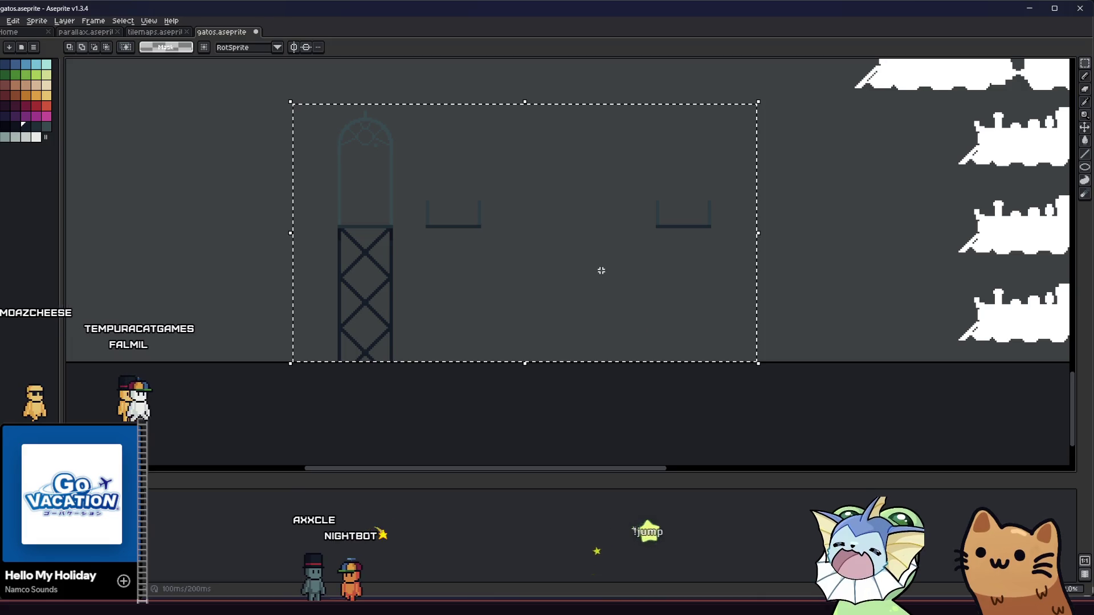
key(Up)
key(Up)
key(Up)
scroll(314, 313, up, 2)
Step: Extend the right post and draw bottom diagonals reaching both post feet with the Pencil
key(i)
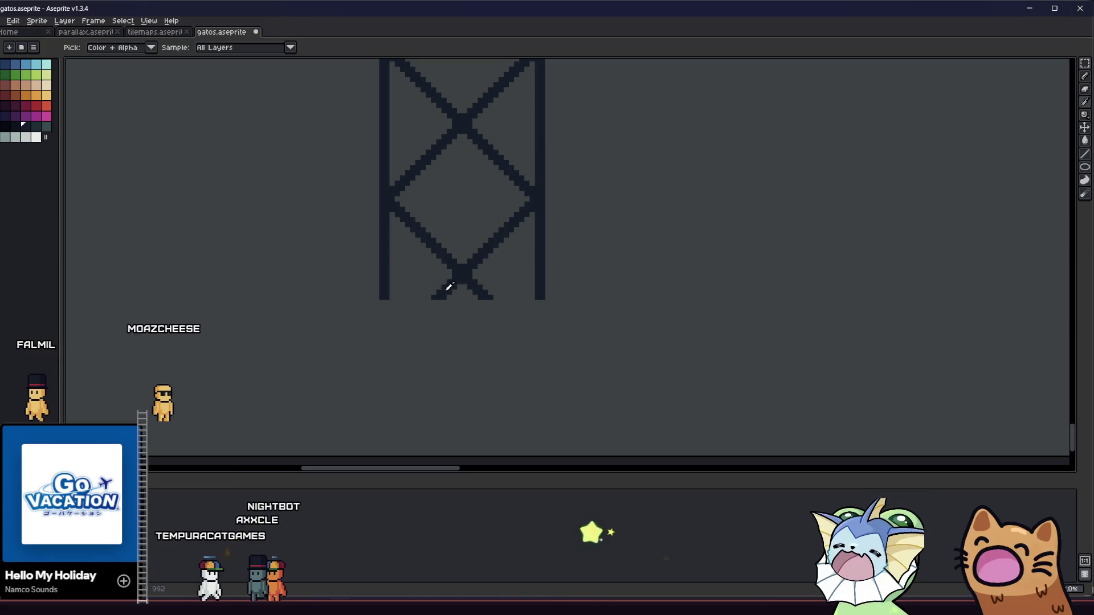
key(v)
key(b)
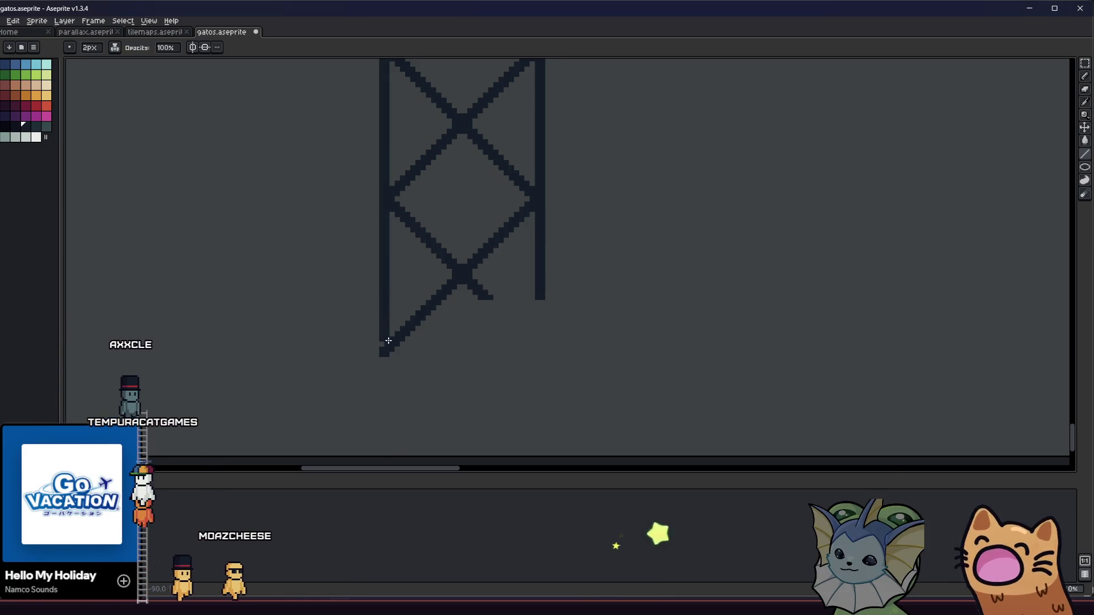
shift+click(388, 350)
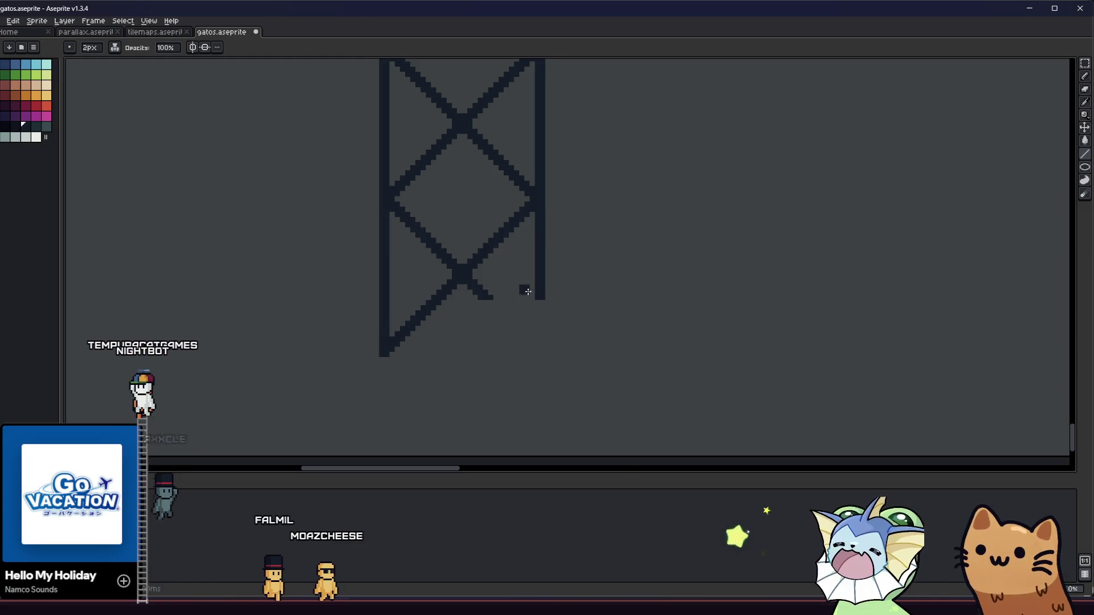
shift+click(542, 353)
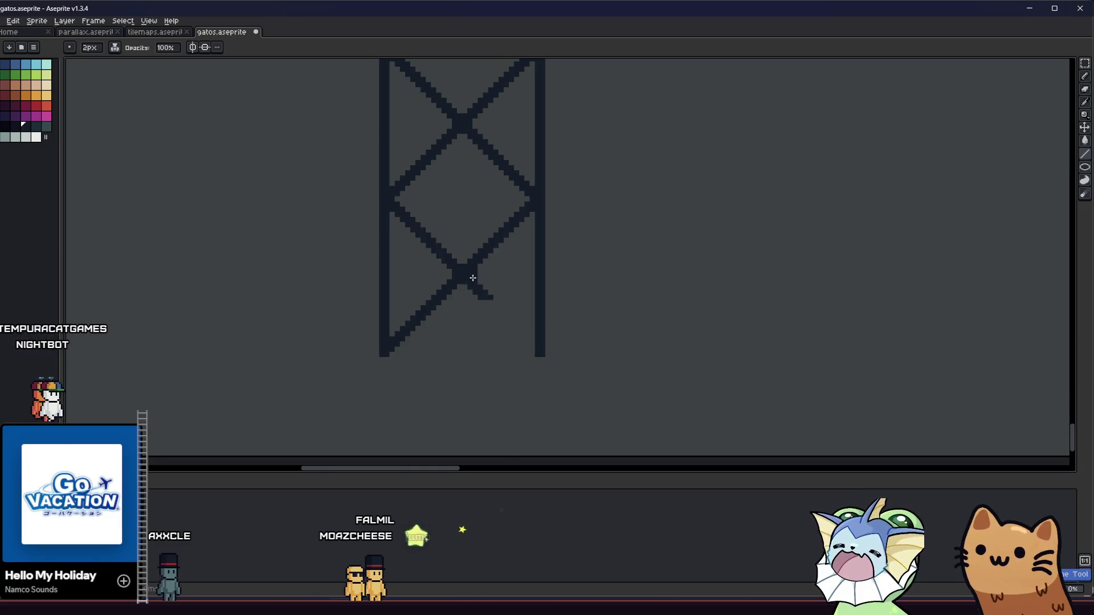
shift+click(545, 349)
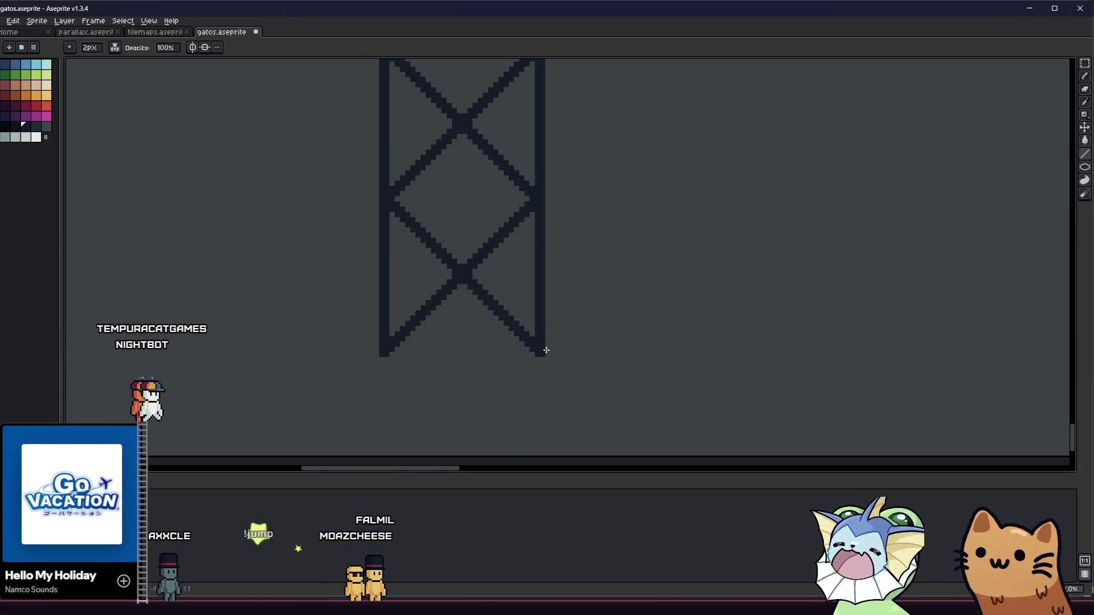
Step: Save gatos.aseprite
key(ctrl+s)
scroll(450, 386, down, 1)
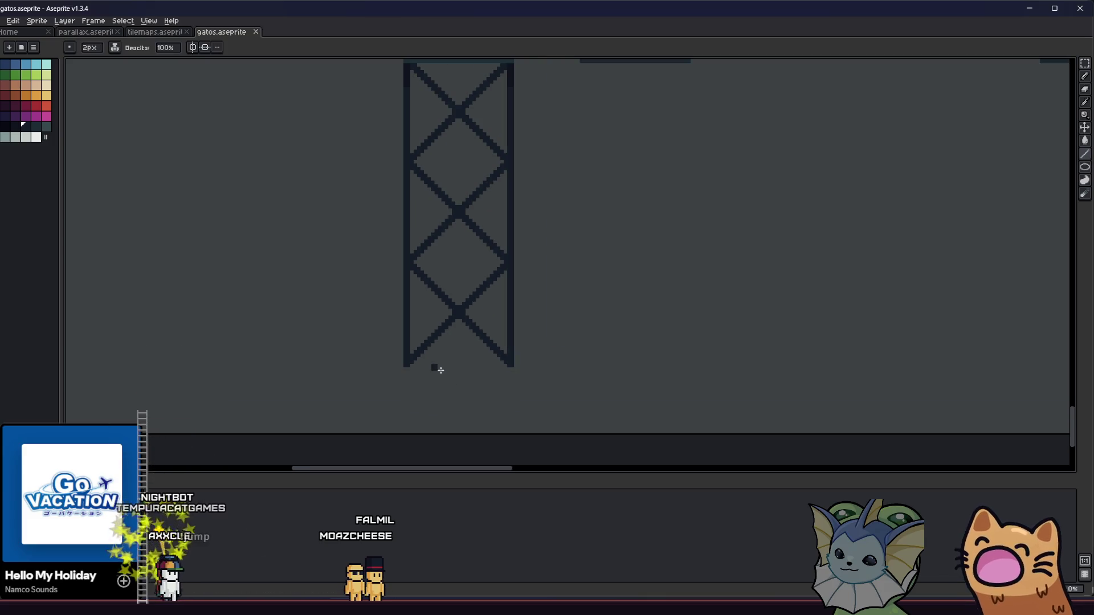
scroll(405, 369, down, 3)
scroll(419, 356, up, 2)
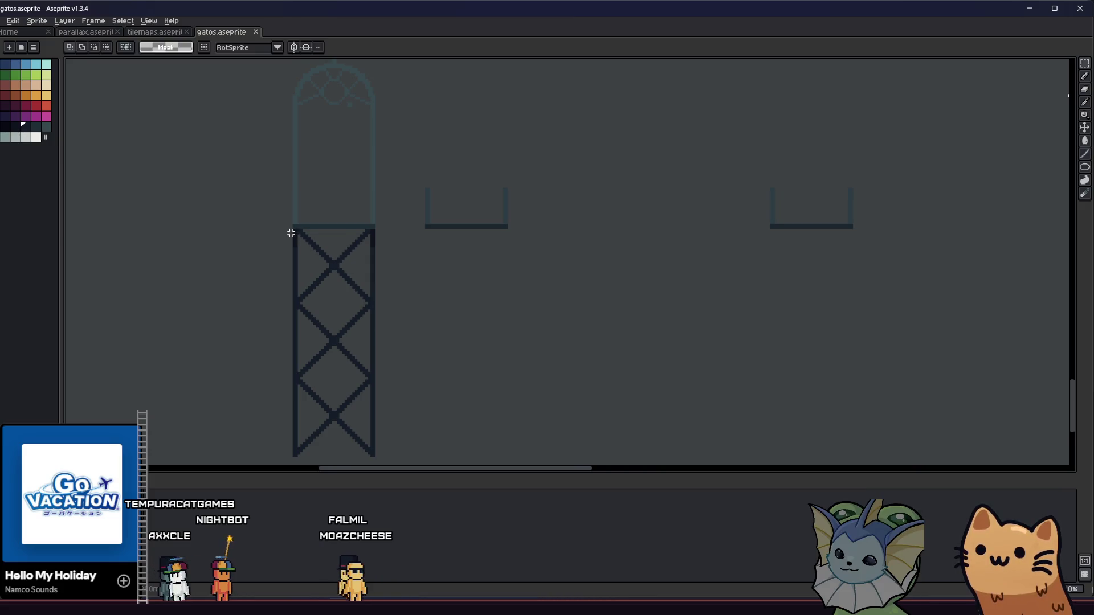
Step: Enlarge the selection to the whole tower and move it beside the arch
drag(384, 383, 389, 458)
mouse_move(325, 372)
mouse_down()
mouse_move(346, 358)
mouse_move(454, 354)
mouse_up()
click(354, 342)
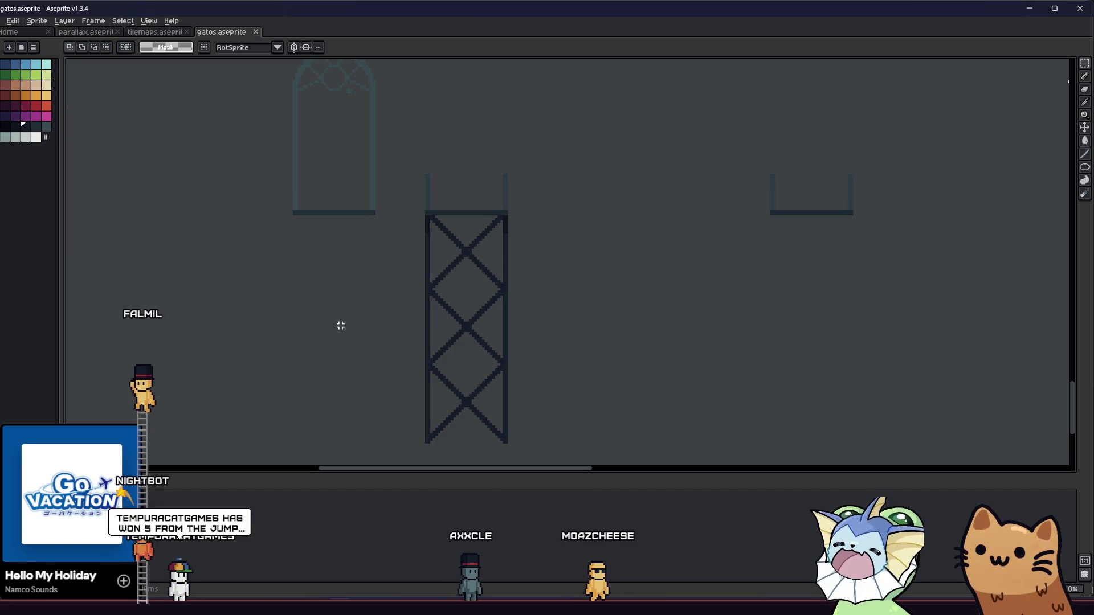
scroll(340, 325, down, 1)
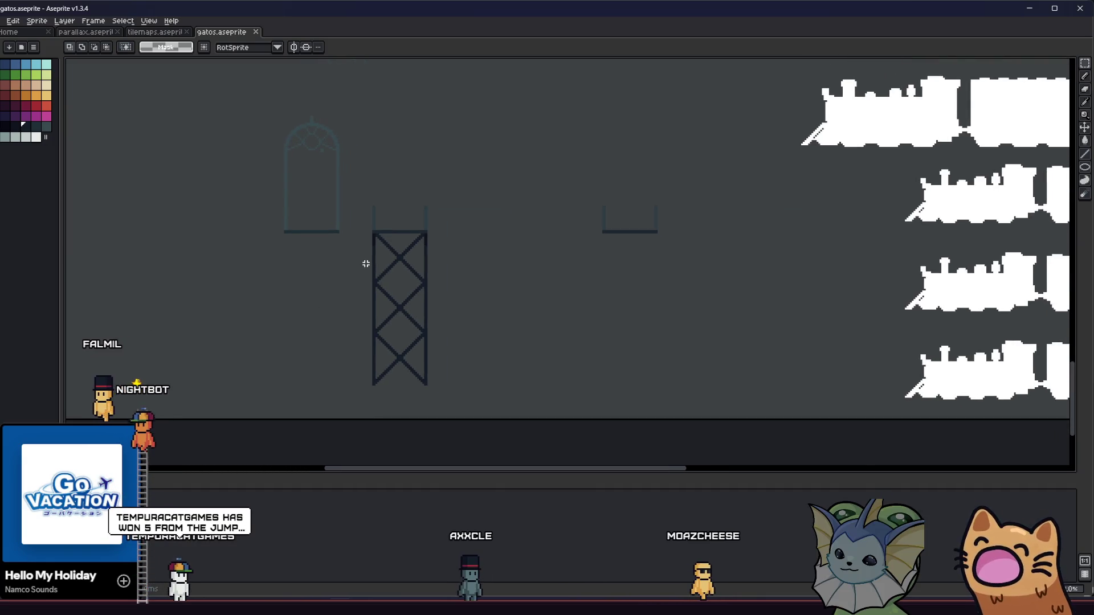
scroll(350, 278, up, 2)
Step: Select the tower together with the arch and move them upward
mouse_move(362, 237)
mouse_down()
mouse_move(633, 464)
mouse_move(559, 457)
mouse_move(563, 446)
mouse_up()
scroll(632, 464, down, 2)
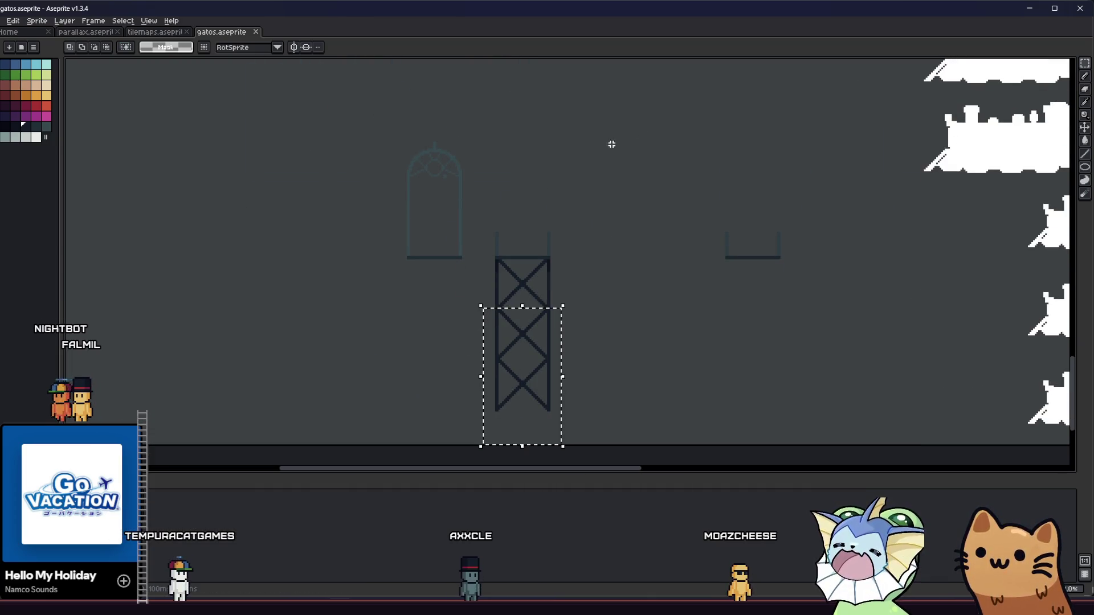
drag(797, 115, 261, 434)
drag(437, 349, 437, 261)
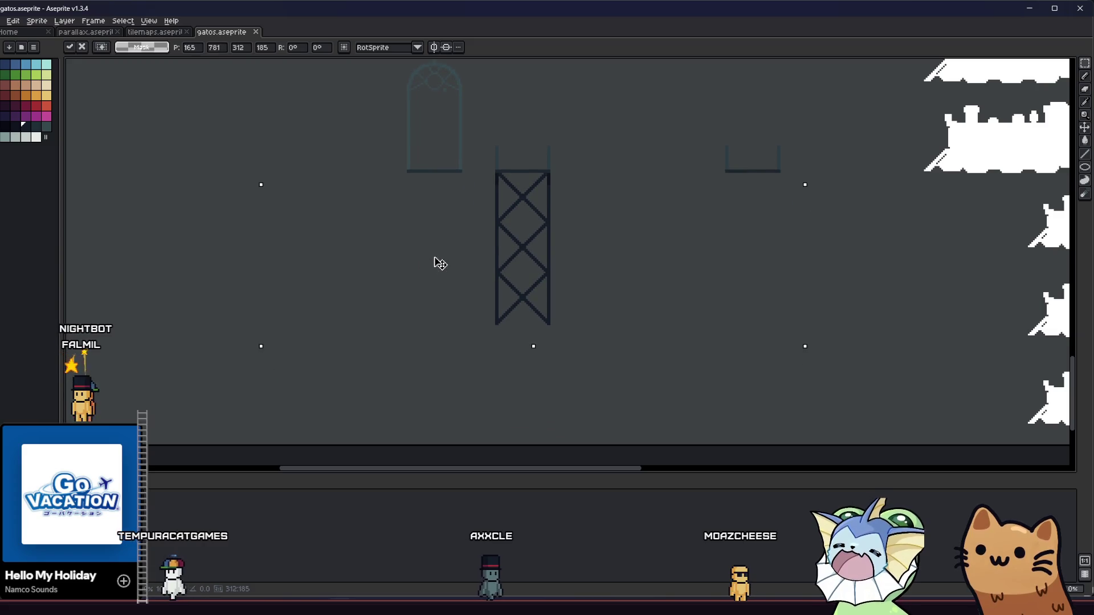
click(212, 277)
Step: Nudge the tower slightly down beneath the crossbar and save the sprite file
drag(485, 219, 605, 392)
mouse_move(518, 294)
mouse_down()
mouse_move(527, 383)
mouse_move(516, 393)
mouse_up()
scroll(516, 393, up, 2)
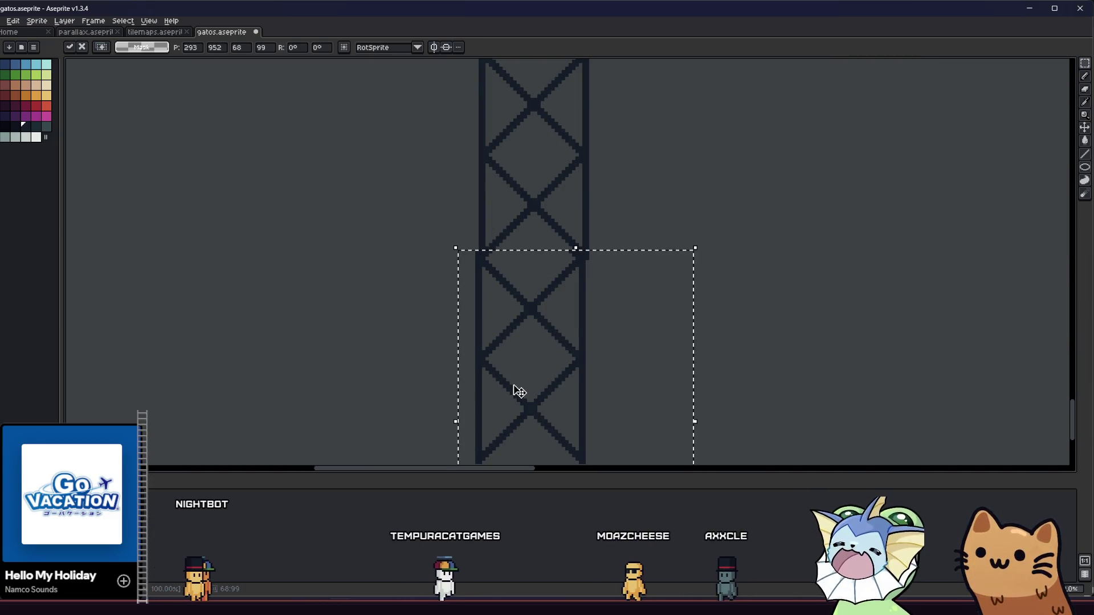
scroll(487, 322, up, 2)
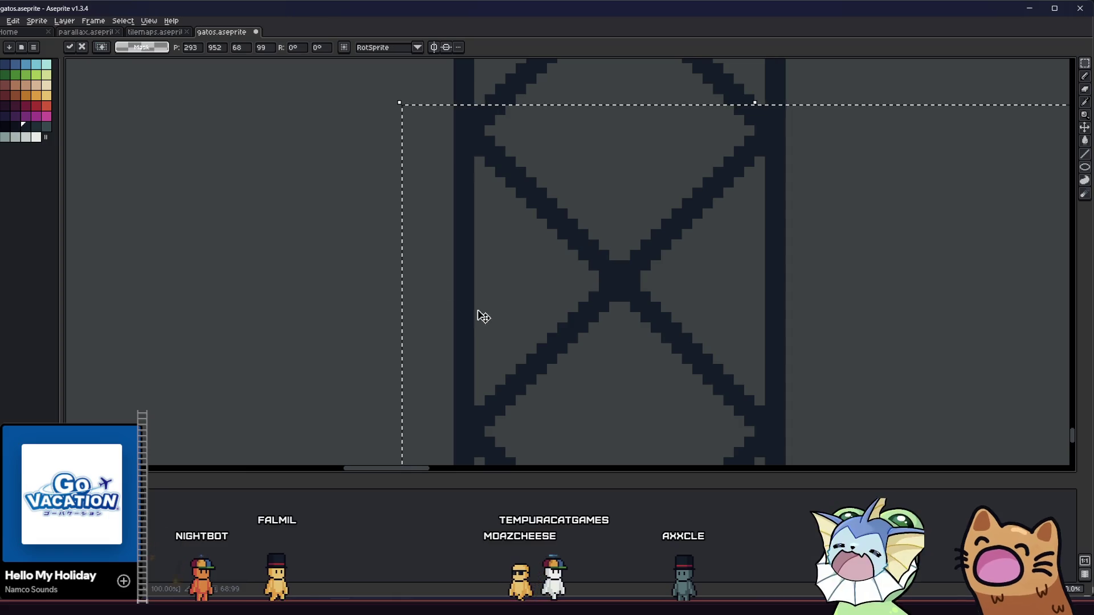
click(365, 286)
scroll(365, 286, down, 4)
key(ctrl+s)
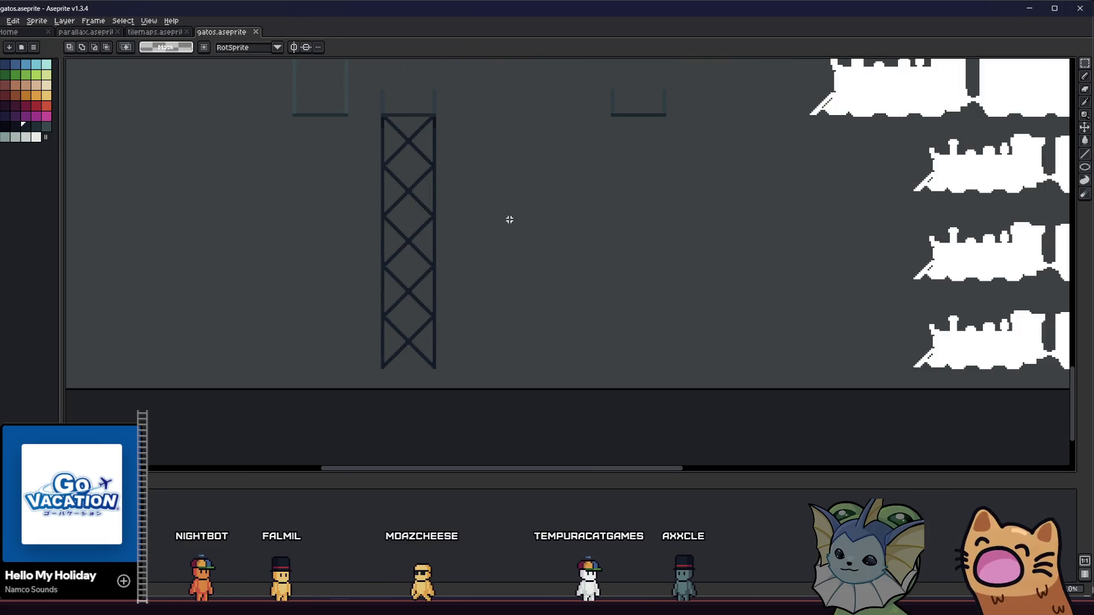
Step: Duplicate the whole lattice tower and place the copy to its right
scroll(397, 129, up, 1)
drag(407, 195, 423, 213)
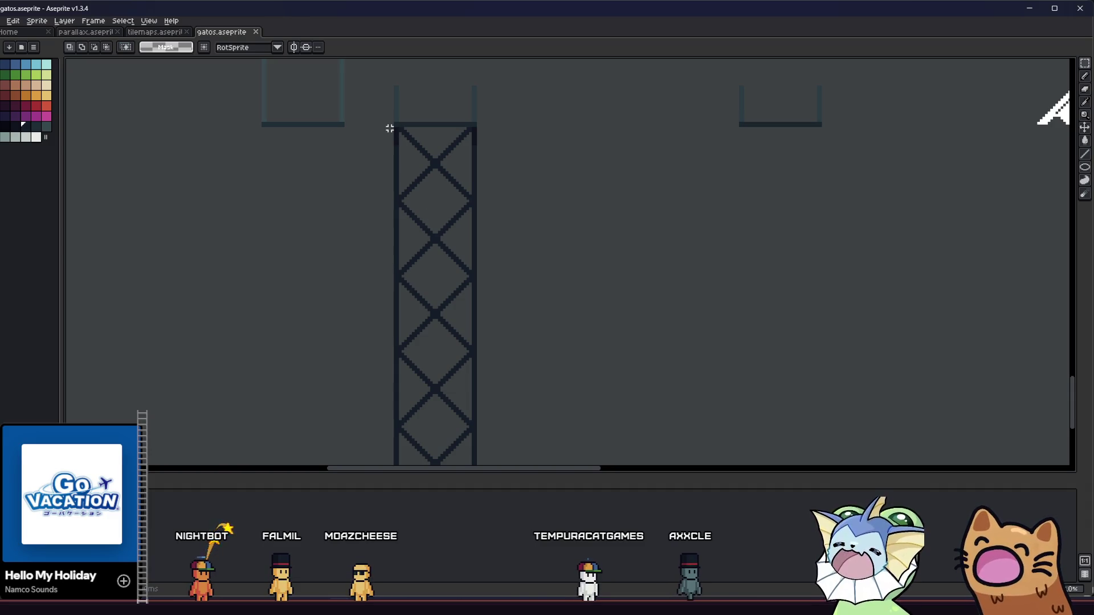
scroll(389, 129, up, 1)
scroll(393, 171, down, 1)
mouse_move(396, 171)
mouse_down()
mouse_move(396, 224)
mouse_move(483, 454)
mouse_up()
scroll(395, 225, down, 1)
drag(406, 285, 636, 285)
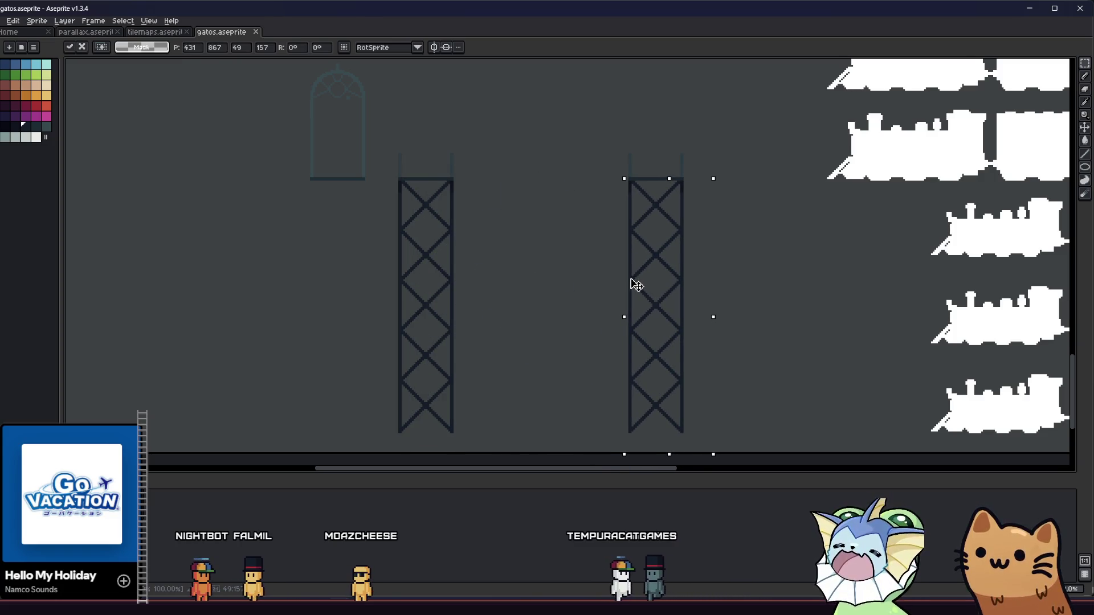
key(Return)
drag(551, 239, 498, 254)
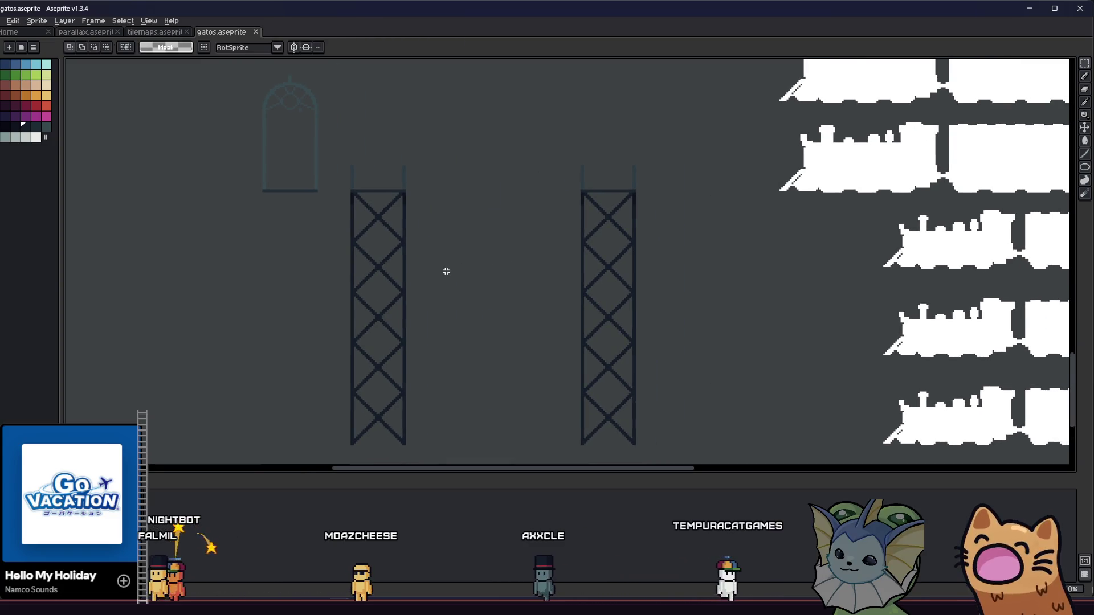
drag(488, 306, 489, 335)
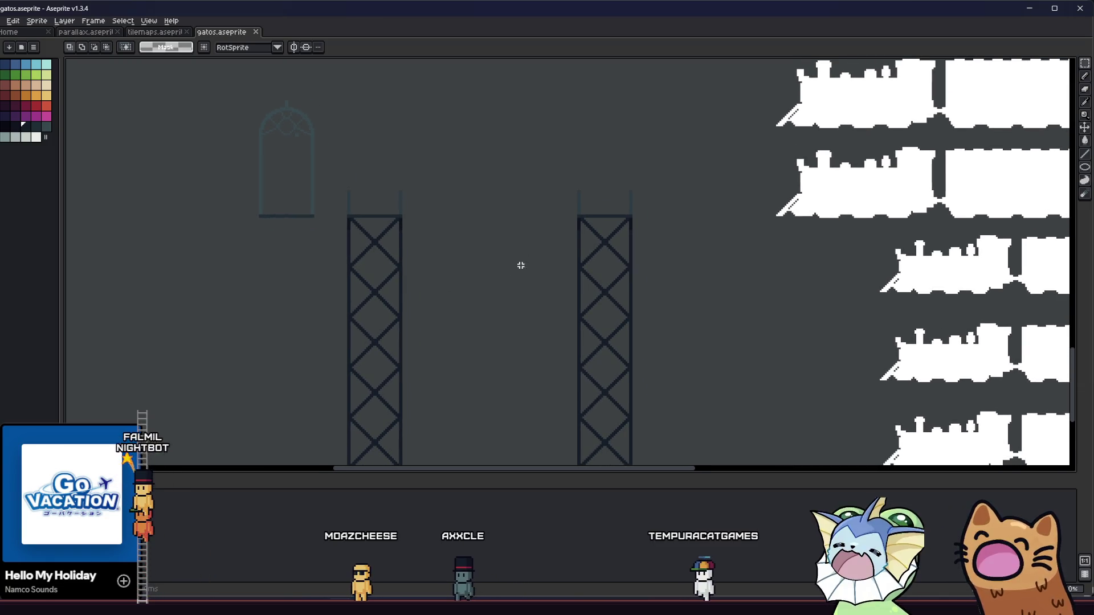
scroll(579, 216, up, 3)
Step: Draw a strut sloping down-left from the tower's corner, undoing a stray line
key(b)
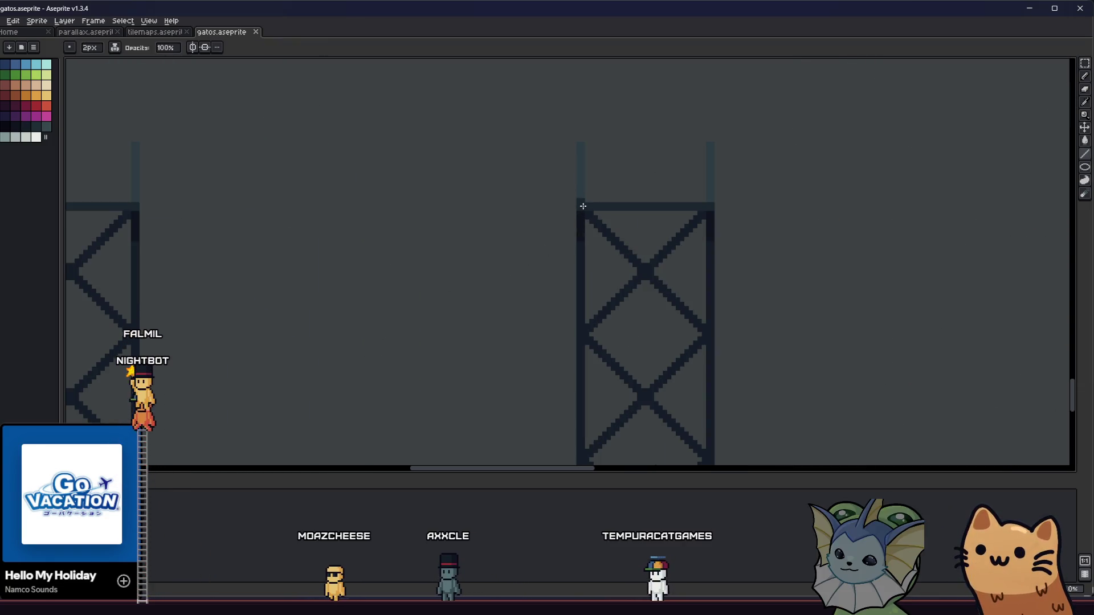
mouse_move(580, 210)
mouse_down()
mouse_move(413, 394)
mouse_move(361, 330)
mouse_move(354, 416)
mouse_move(342, 430)
mouse_up()
key(Escape)
scroll(342, 429, down, 1)
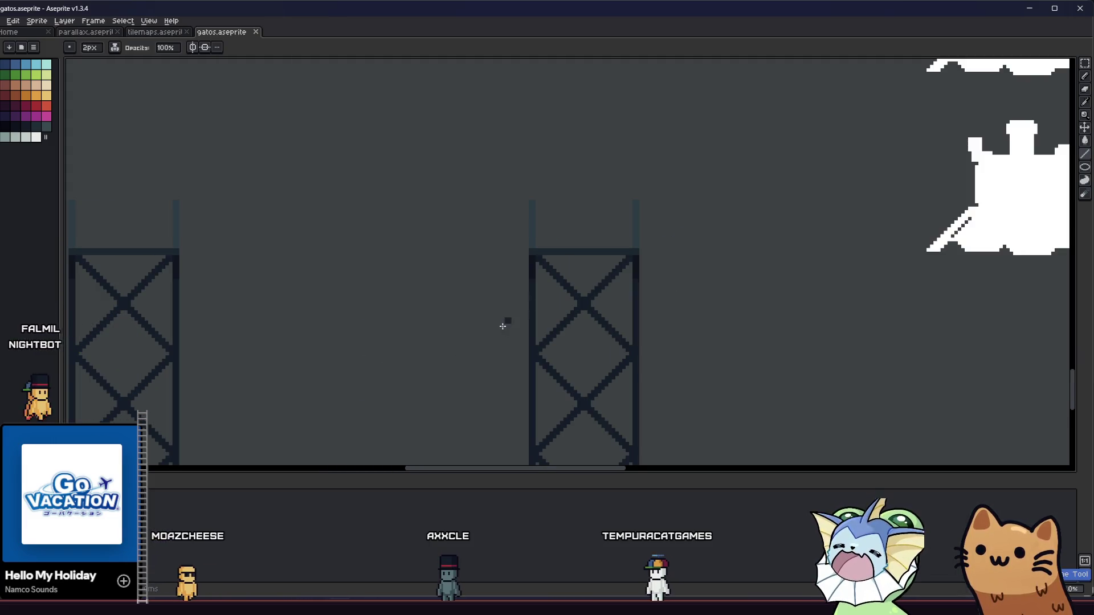
mouse_move(528, 255)
mouse_down()
mouse_move(413, 345)
mouse_move(391, 337)
mouse_move(340, 432)
mouse_move(354, 422)
mouse_move(361, 434)
mouse_move(372, 421)
mouse_move(262, 401)
mouse_up()
scroll(365, 427, right, 5)
scroll(262, 399, down, 2)
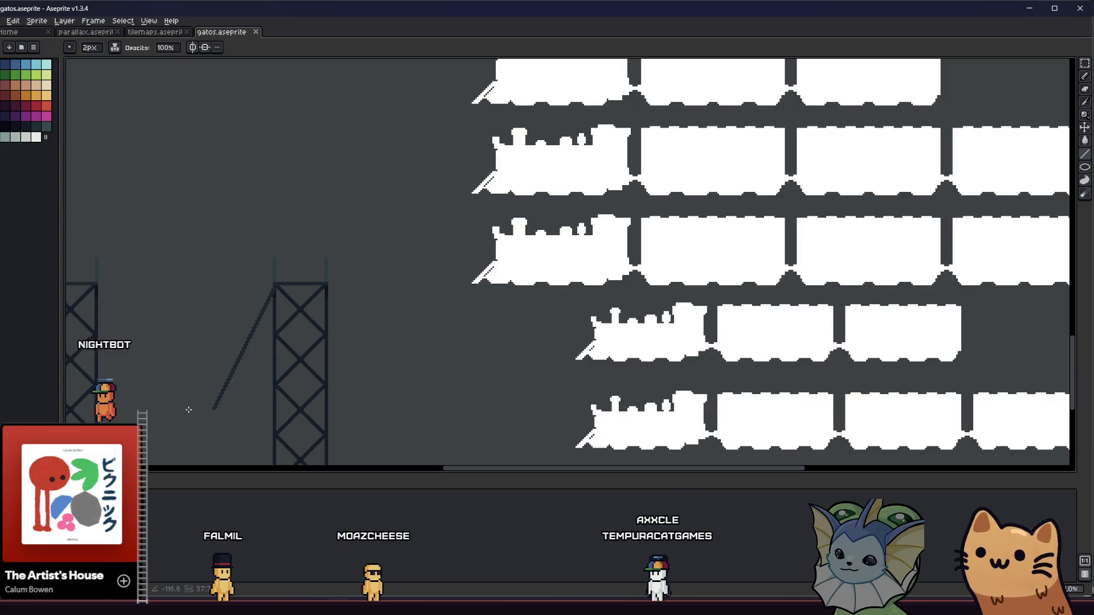
key(ctrl+z)
scroll(318, 291, up, 3)
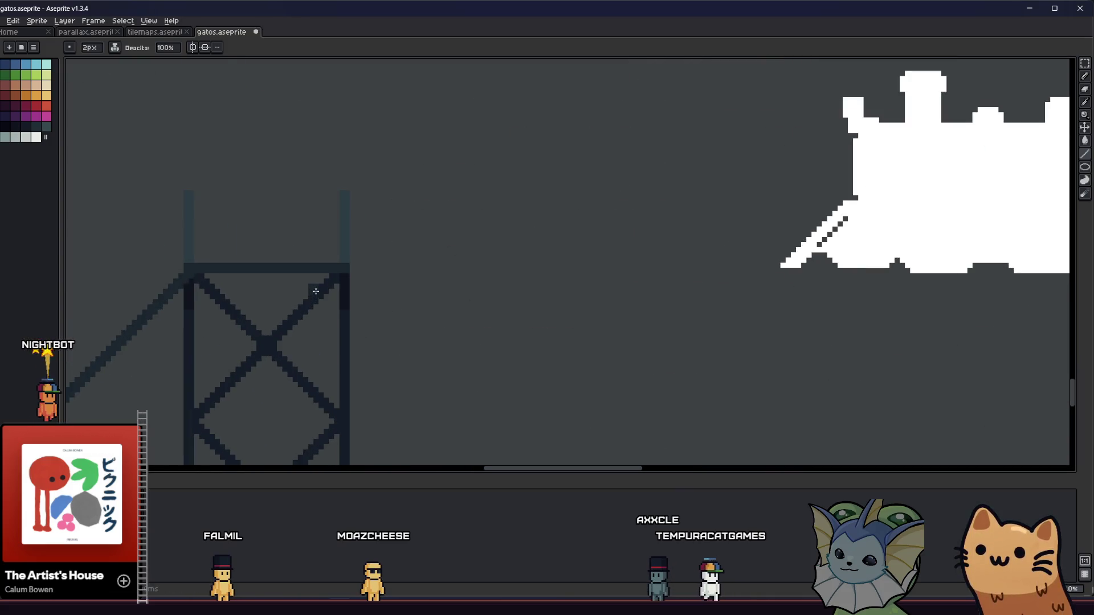
mouse_move(323, 259)
mouse_down()
mouse_move(395, 255)
mouse_move(240, 369)
mouse_move(176, 393)
mouse_move(199, 426)
mouse_up()
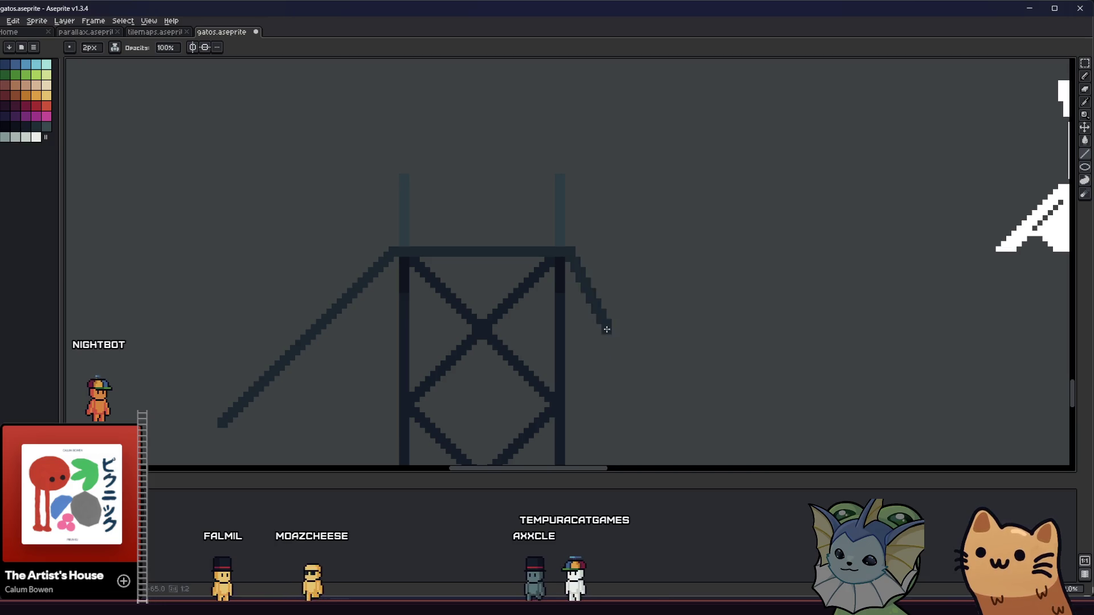
Step: Draw the right strut sloping down-right from the tower, then clear leftover selections
drag(607, 329, 724, 411)
drag(482, 374, 535, 303)
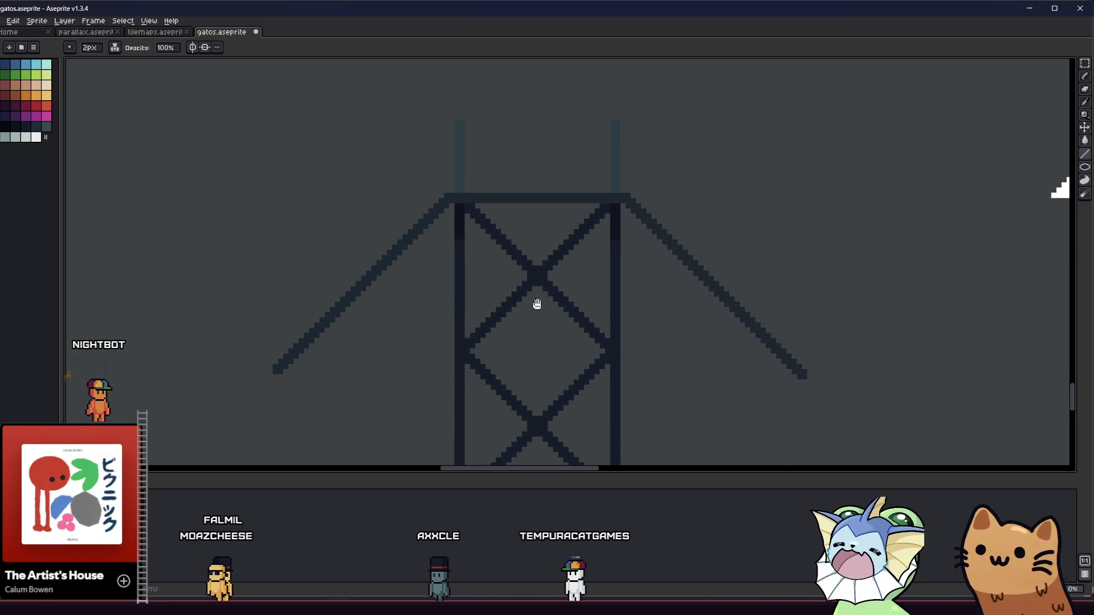
key(m)
drag(446, 199, 277, 375)
key(ctrl+d)
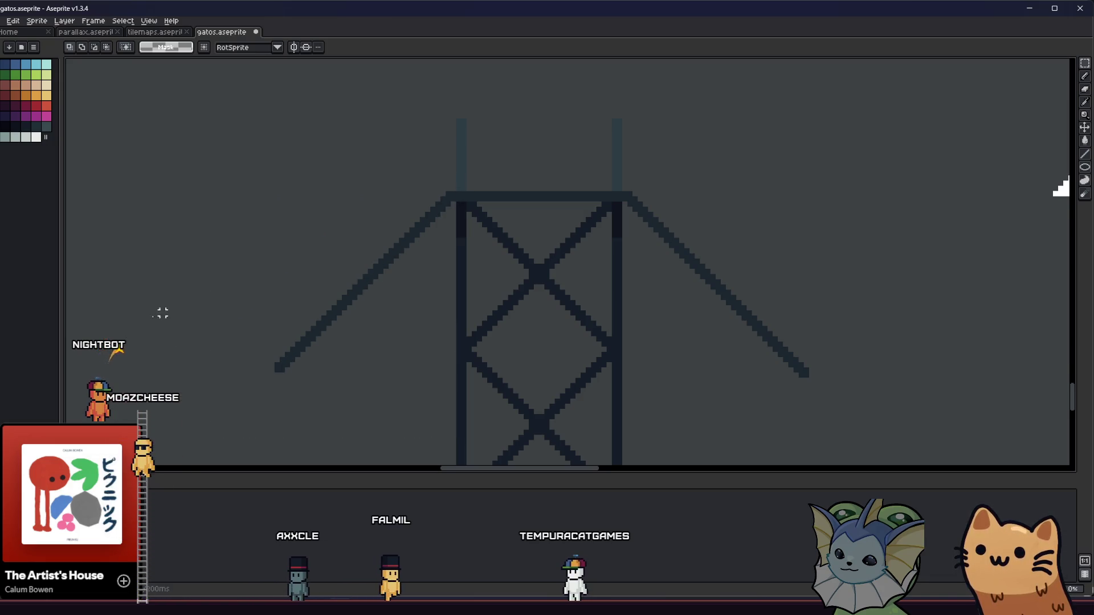
scroll(251, 213, down, 5)
key(ctrl+d)
scroll(303, 245, up, 2)
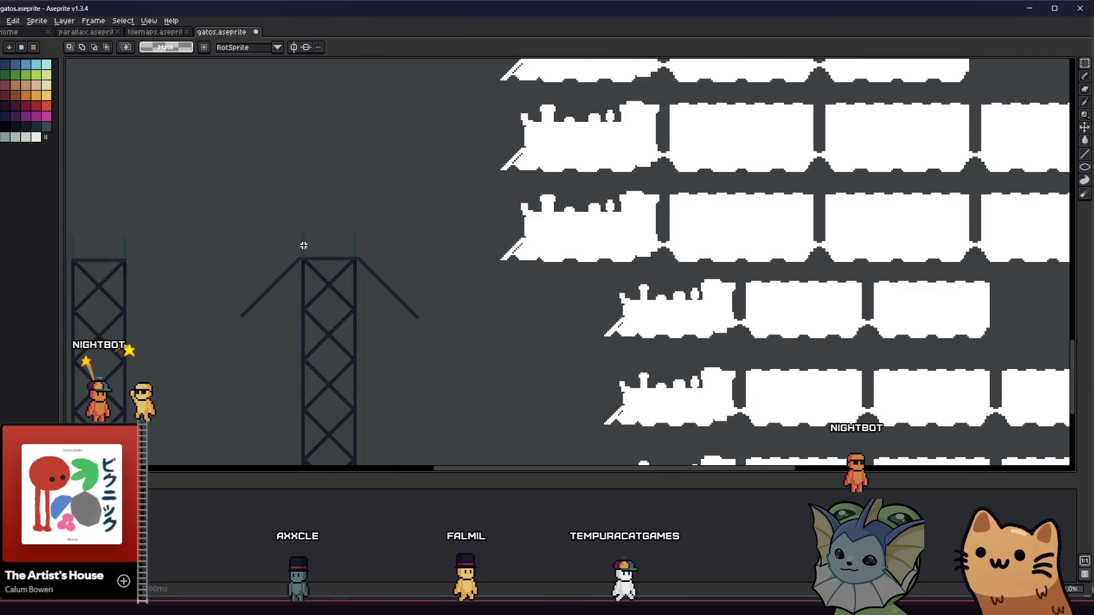
scroll(320, 252, up, 2)
scroll(296, 286, down, 1)
Step: Select the left diagonal strut and move it over to the tower's right side
mouse_move(281, 295)
mouse_down()
mouse_move(176, 396)
mouse_move(264, 327)
mouse_up()
key(b)
scroll(286, 334, up, 1)
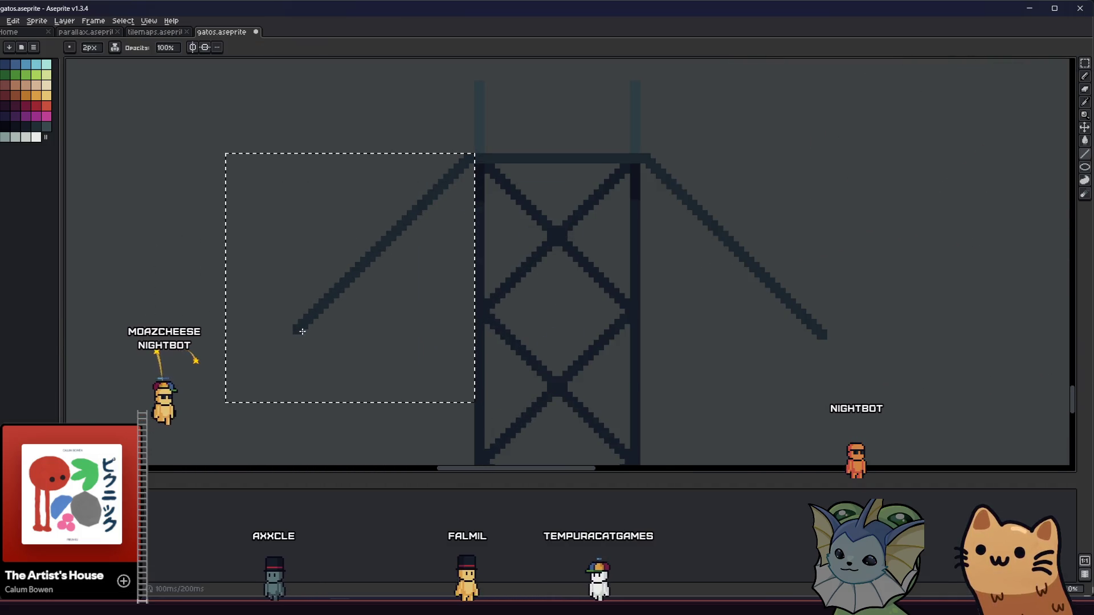
scroll(265, 367, down, 1)
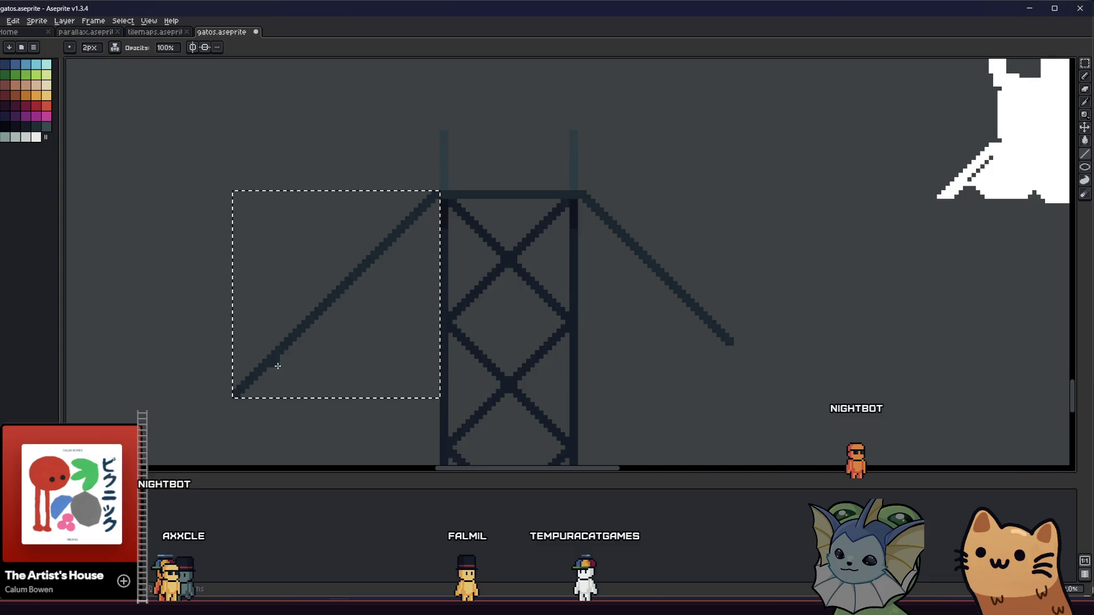
key(m)
click(360, 310)
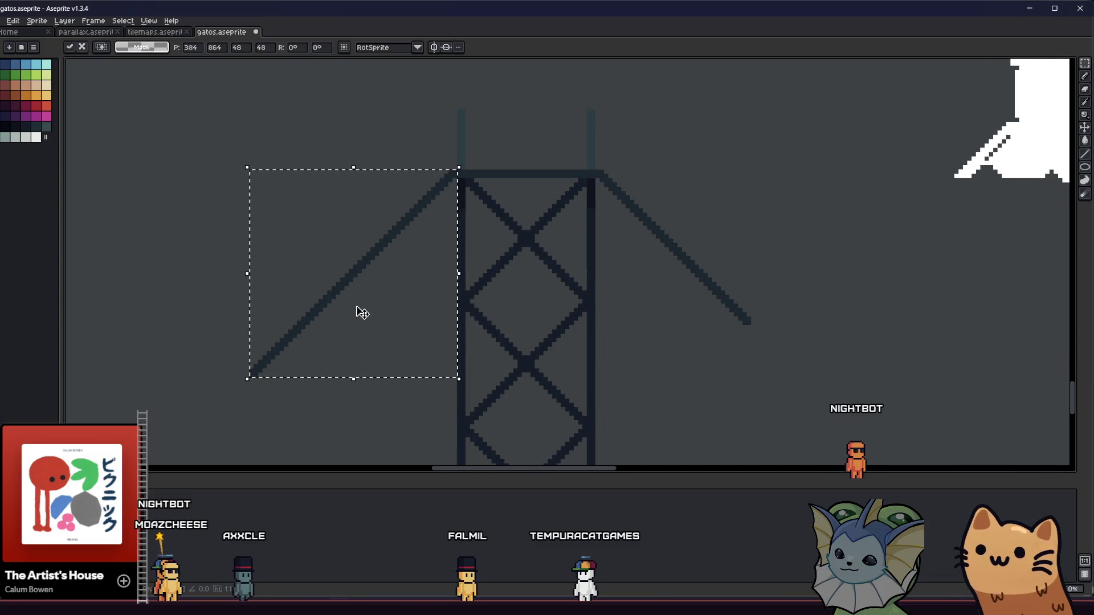
drag(360, 306, 717, 317)
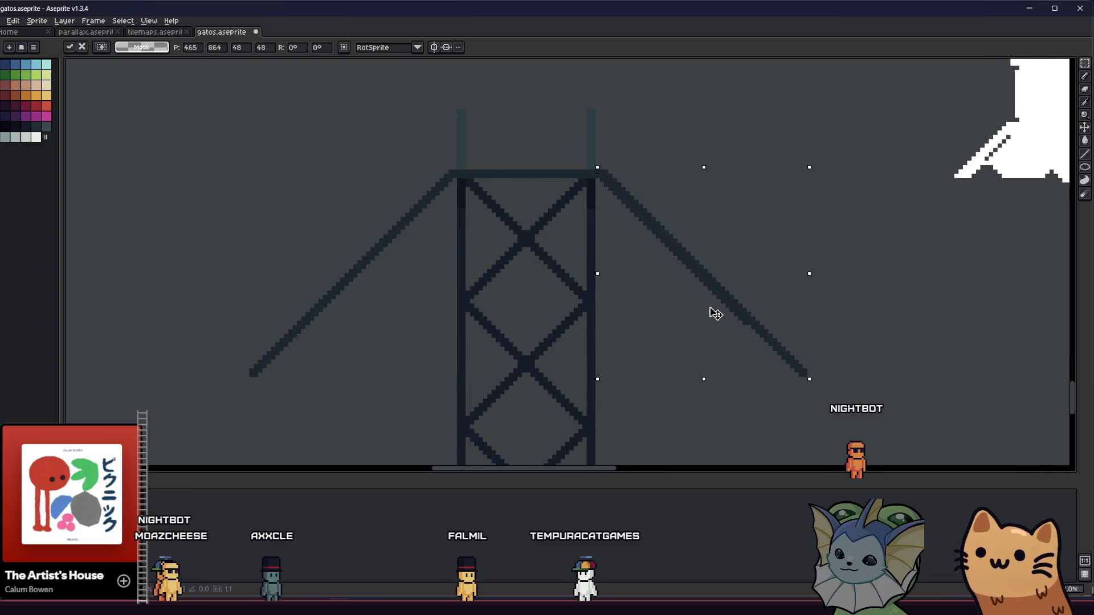
key(Return)
scroll(518, 288, down, 3)
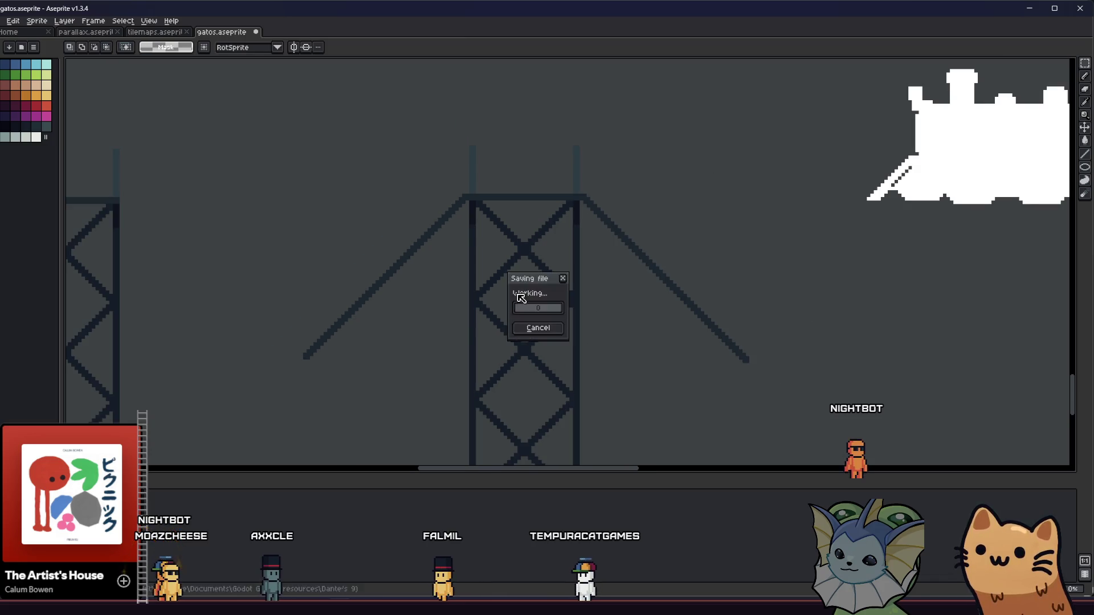
scroll(330, 252, down, 3)
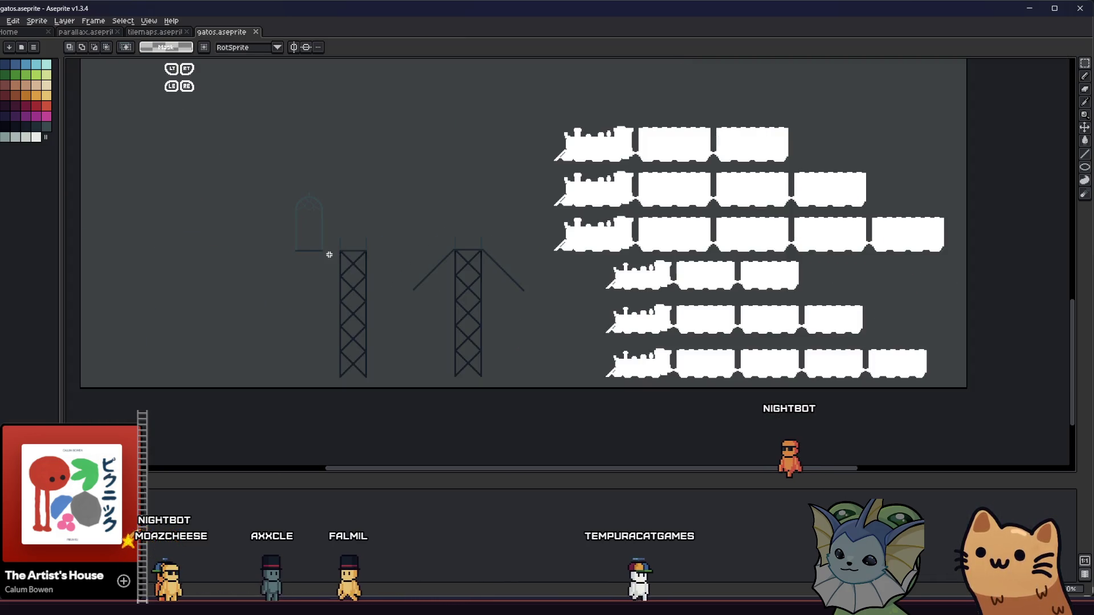
Step: Select the right tower with its struts and save the sprite file
scroll(425, 300, up, 5)
scroll(432, 337, down, 3)
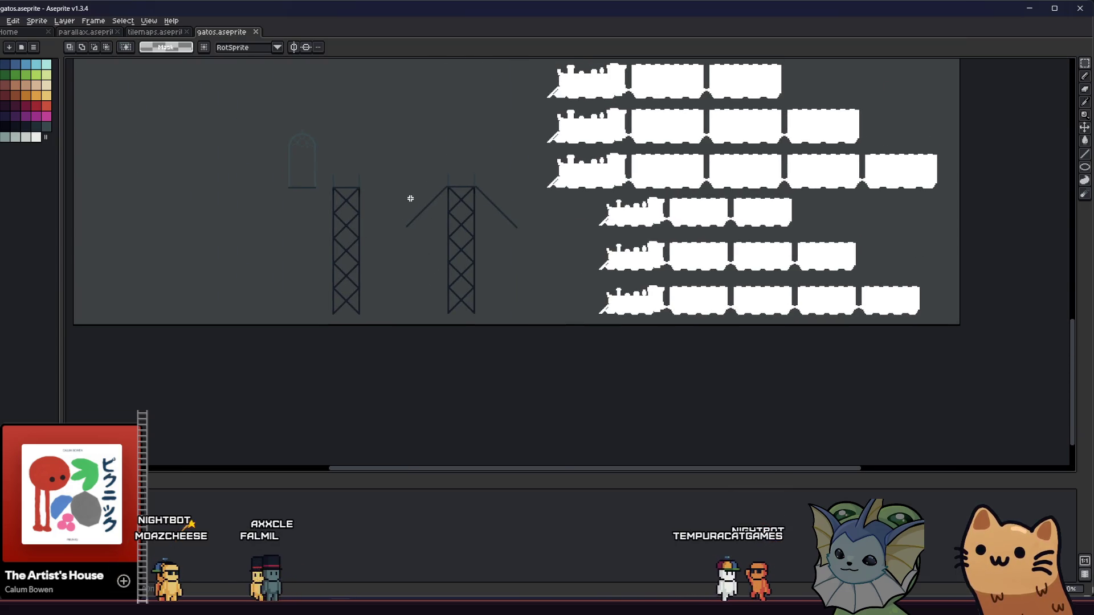
drag(405, 185, 518, 313)
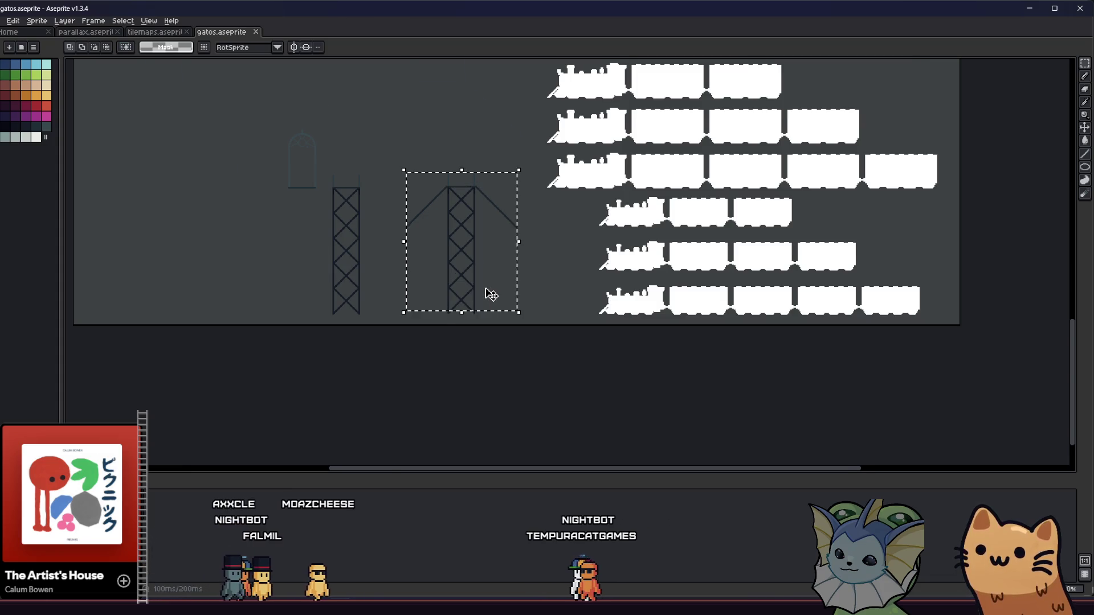
scroll(488, 293, up, 2)
key(ctrl+s)
Step: Export the right tower selection as a PNG into the parallax hub folder
click(2, 21)
mouse_move(72, 108)
click(111, 106)
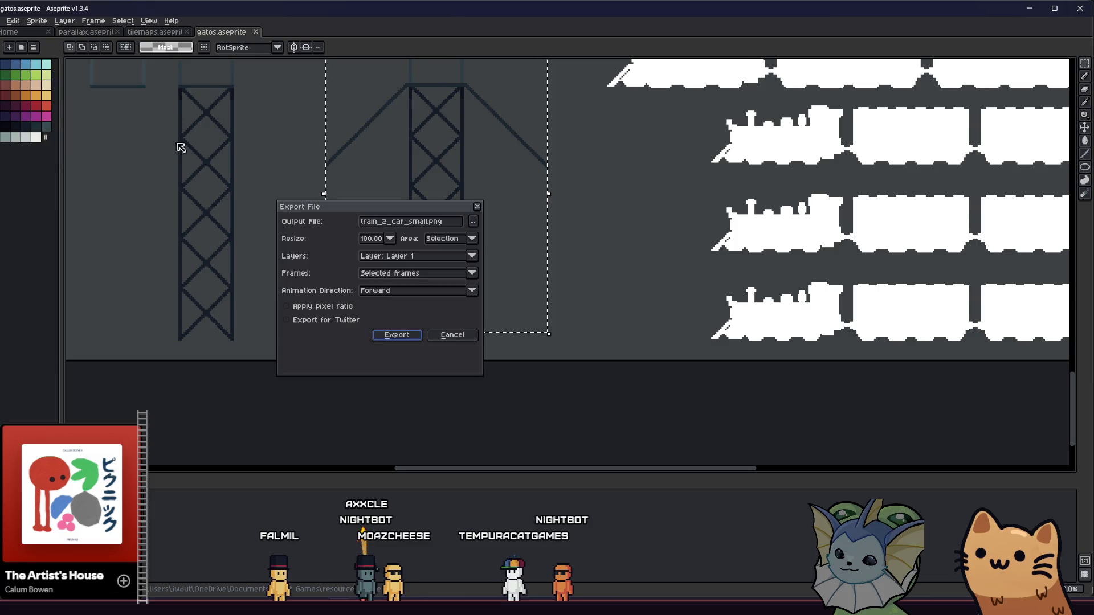
click(473, 221)
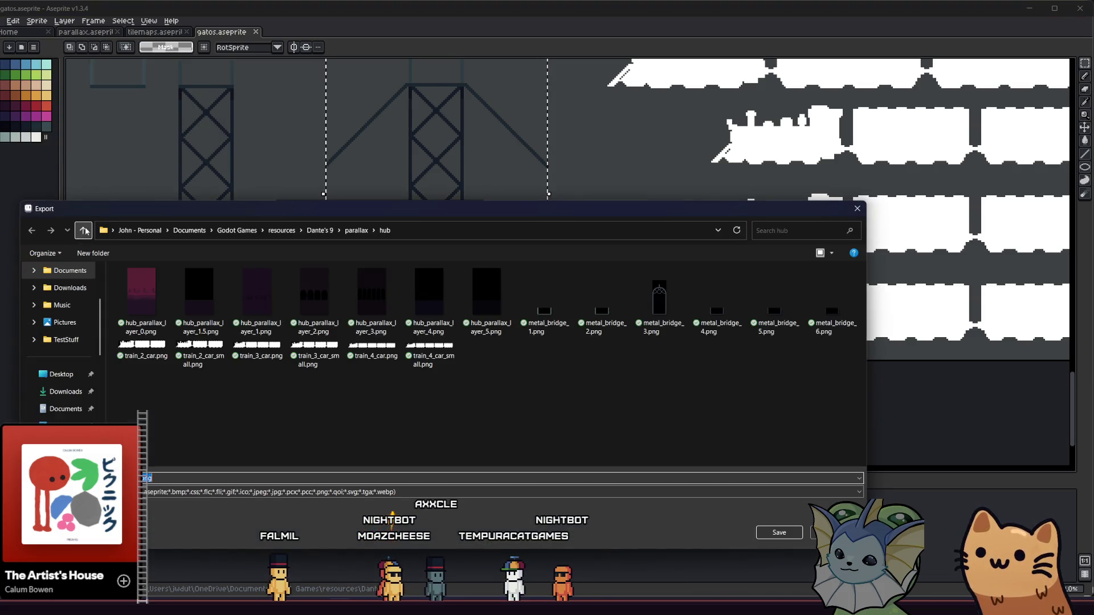
click(83, 231)
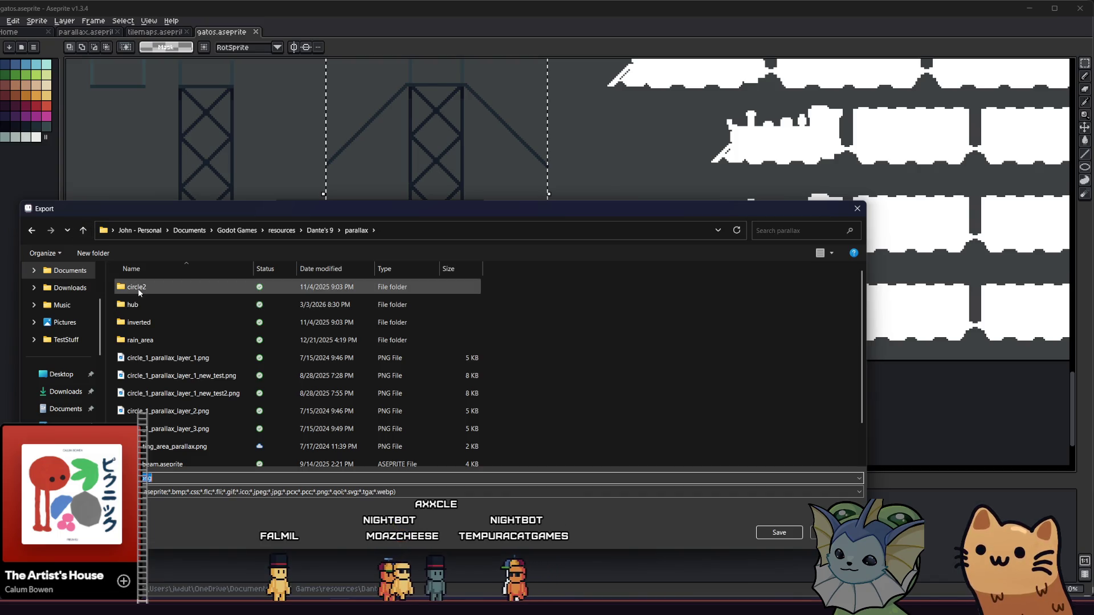
double_click(171, 304)
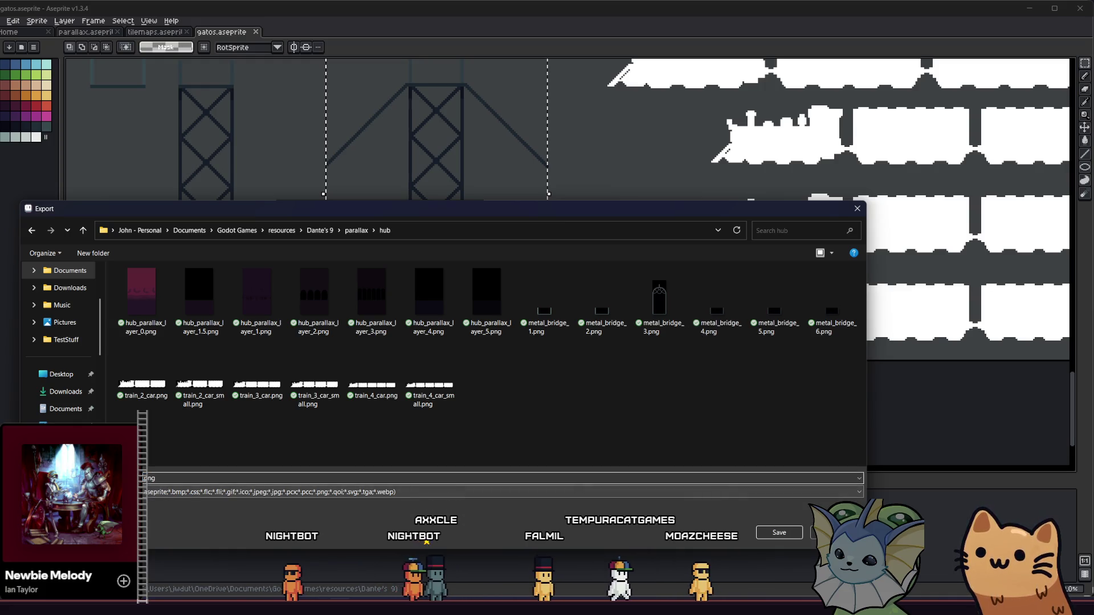
click(792, 533)
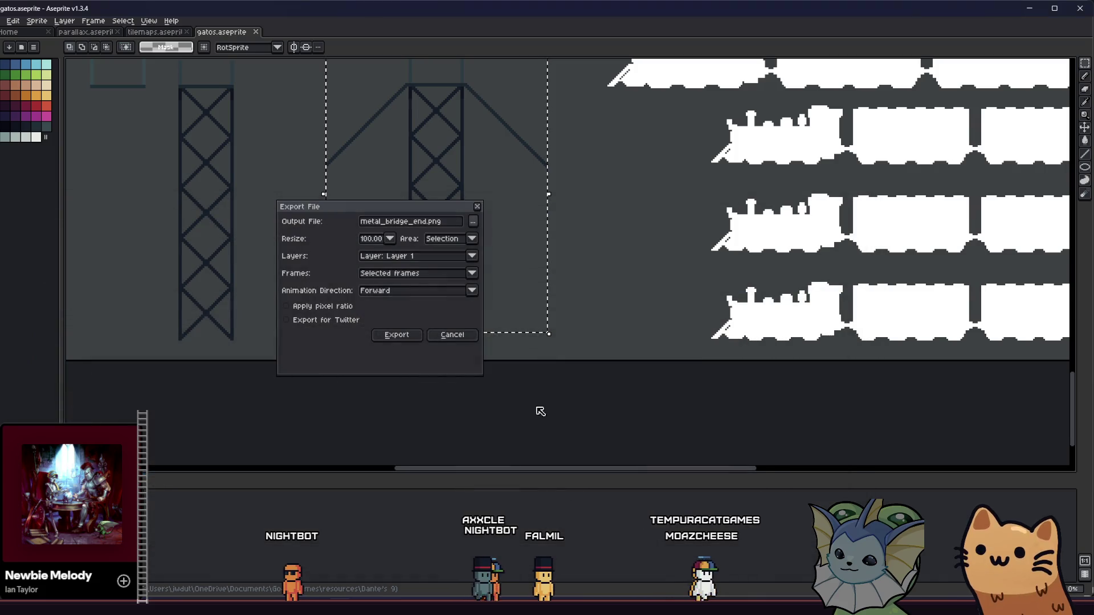
click(396, 335)
Step: Clear the previous selection and select the left tower on its own
drag(198, 190, 269, 252)
click(258, 145)
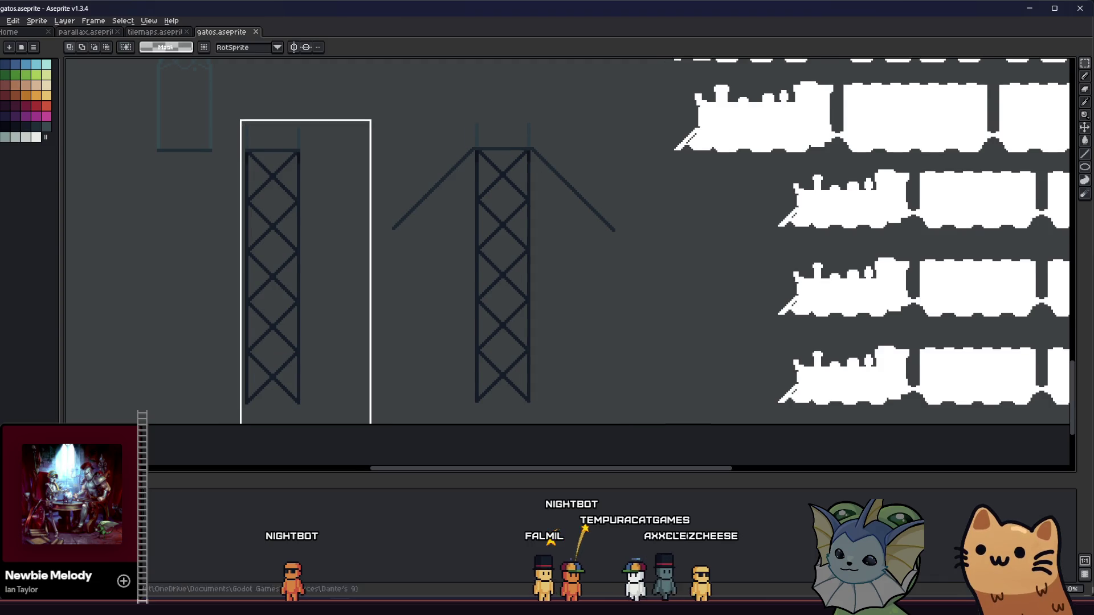
scroll(230, 124, up, 3)
scroll(230, 130, down, 3)
scroll(232, 166, up, 2)
mouse_move(136, 60)
mouse_down()
mouse_move(260, 303)
mouse_move(273, 306)
mouse_up()
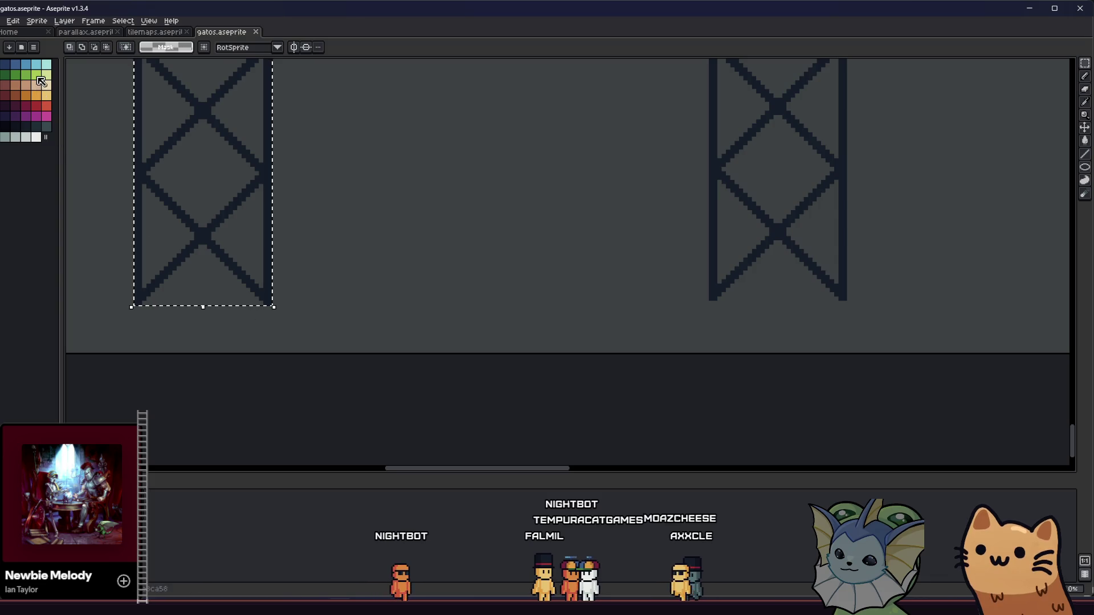
Step: Export the left tower as a PNG under a renamed file, then check the hub folder
click(3, 23)
mouse_move(34, 108)
click(114, 109)
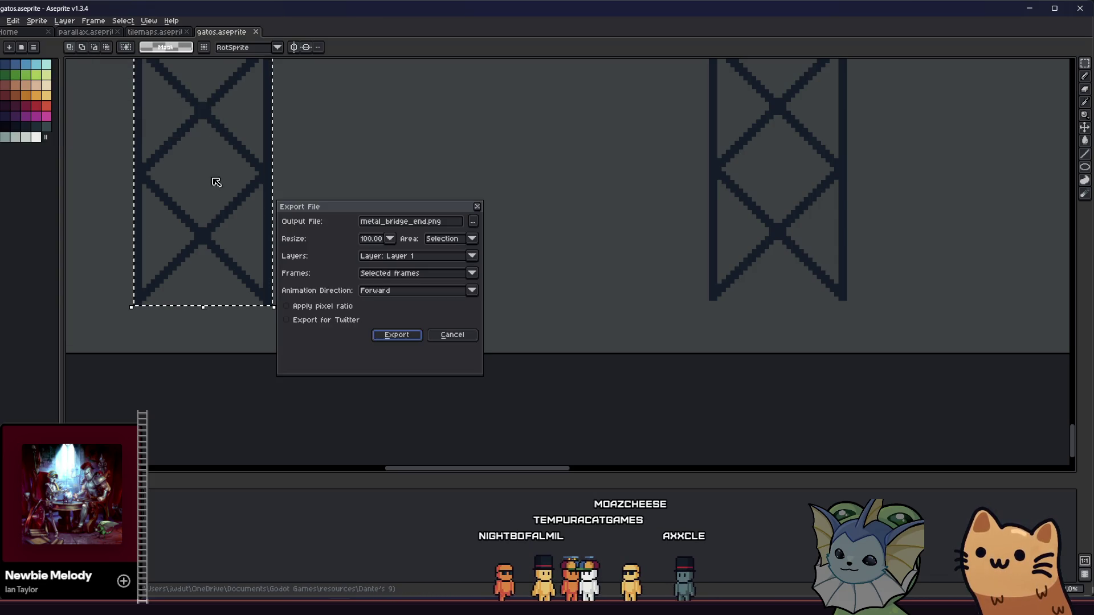
double_click(420, 222)
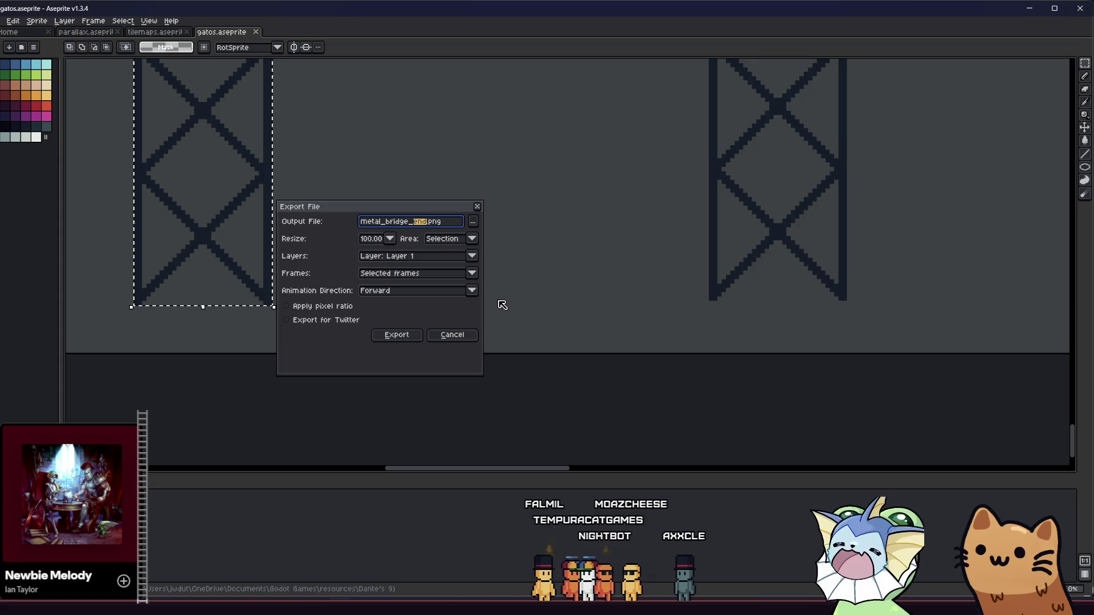
text(pllar)
key(Return)
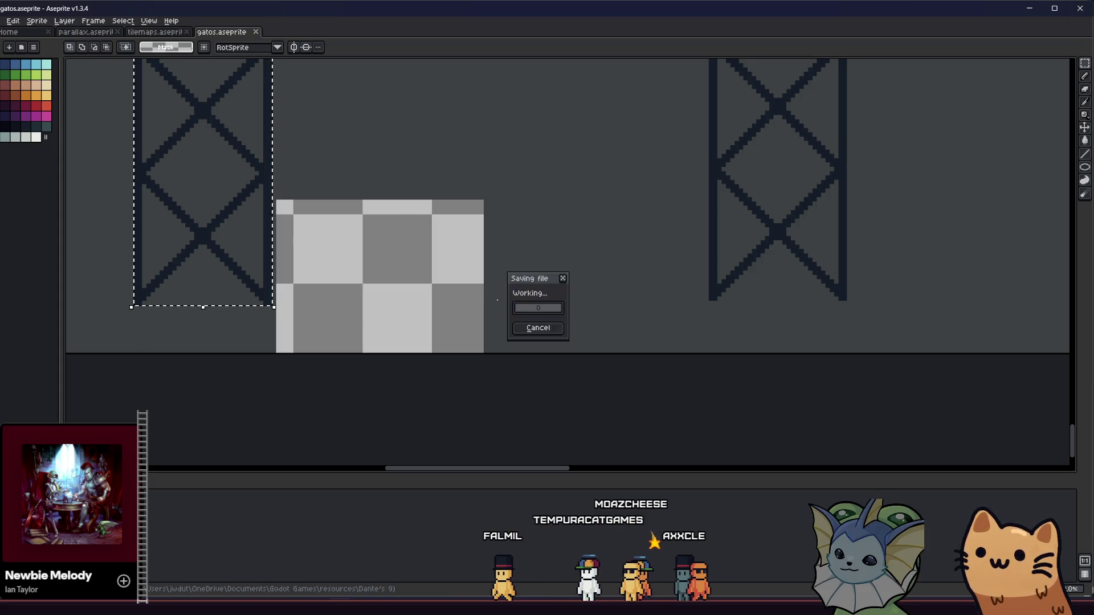
key(alt+Tab)
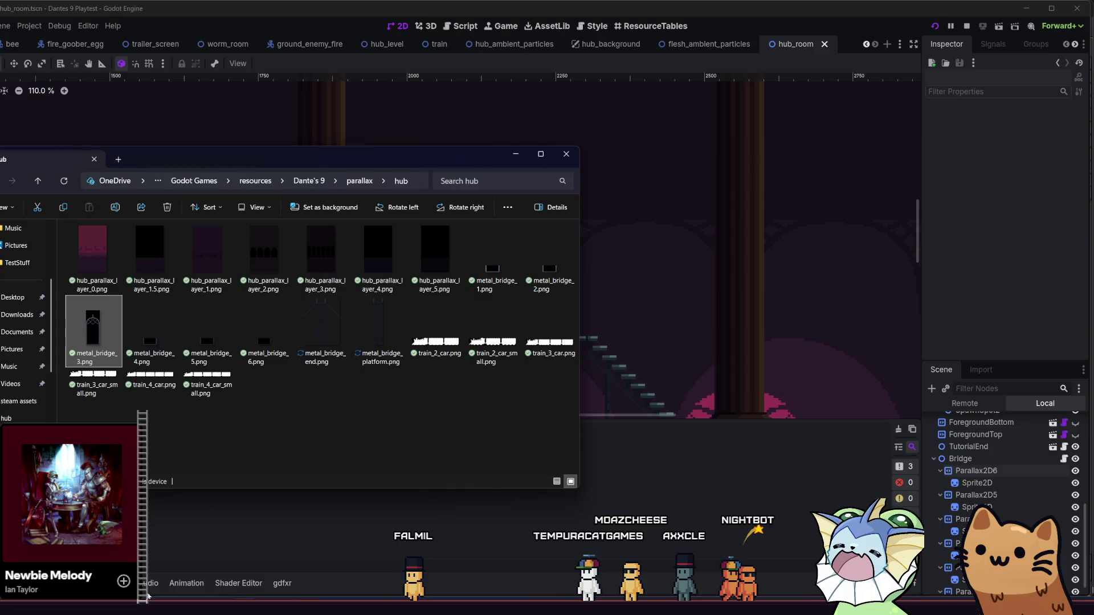
Step: Select metal_bridge_platform.png alongside the end image in the hub folder
key(alt+Tab)
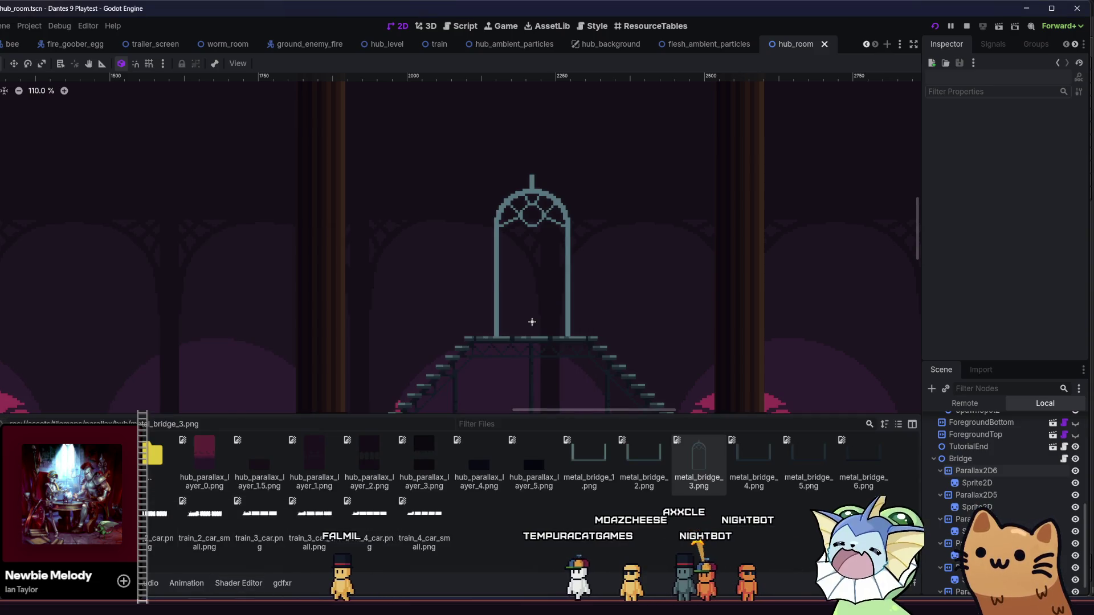
key(alt+Tab)
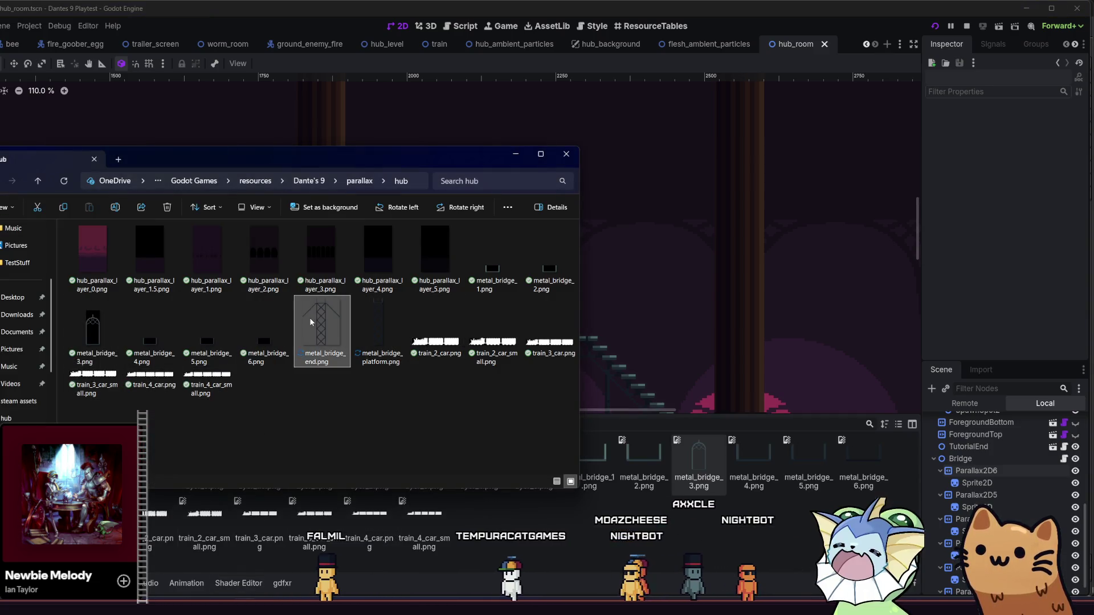
ctrl+click(381, 340)
key(alt+Tab)
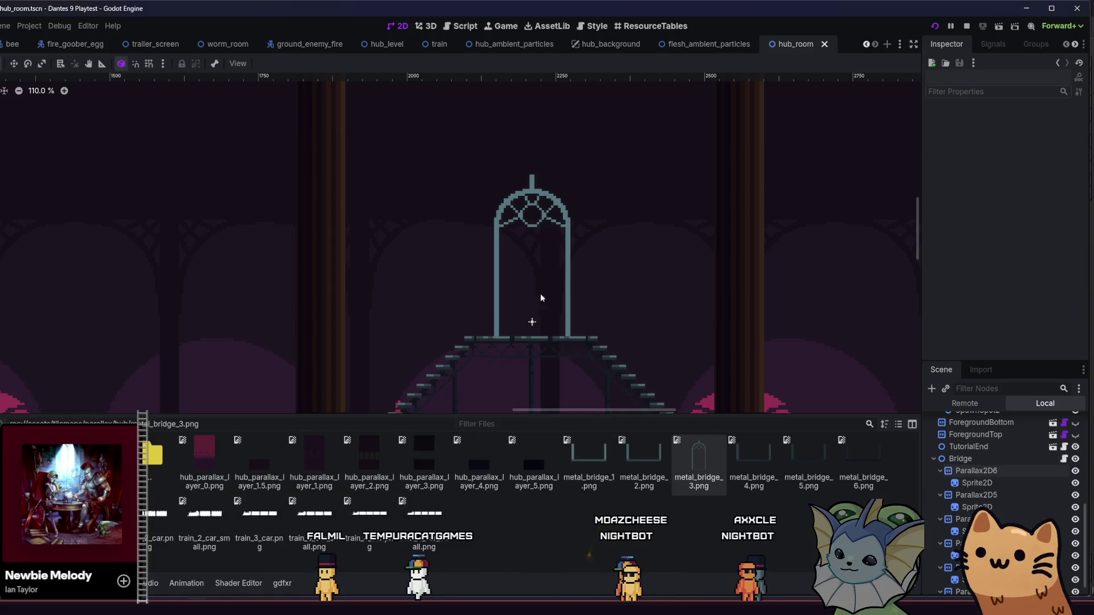
scroll(507, 255, down, 2)
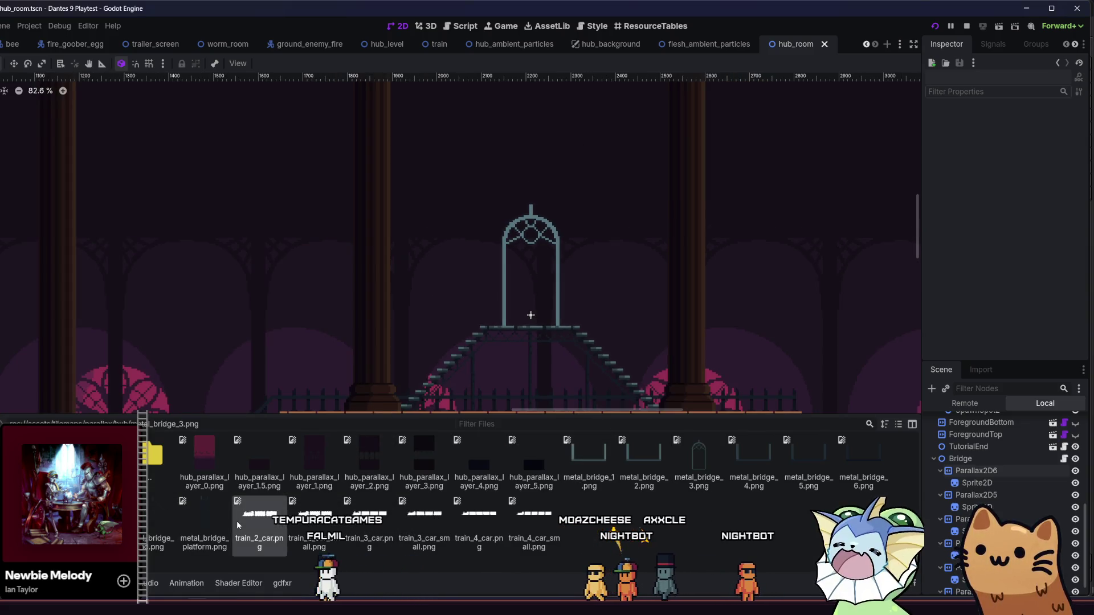
Step: Select the five bridge Sprite2D nodes and assign metal_bridge_platform.png as their Texture
click(1007, 484)
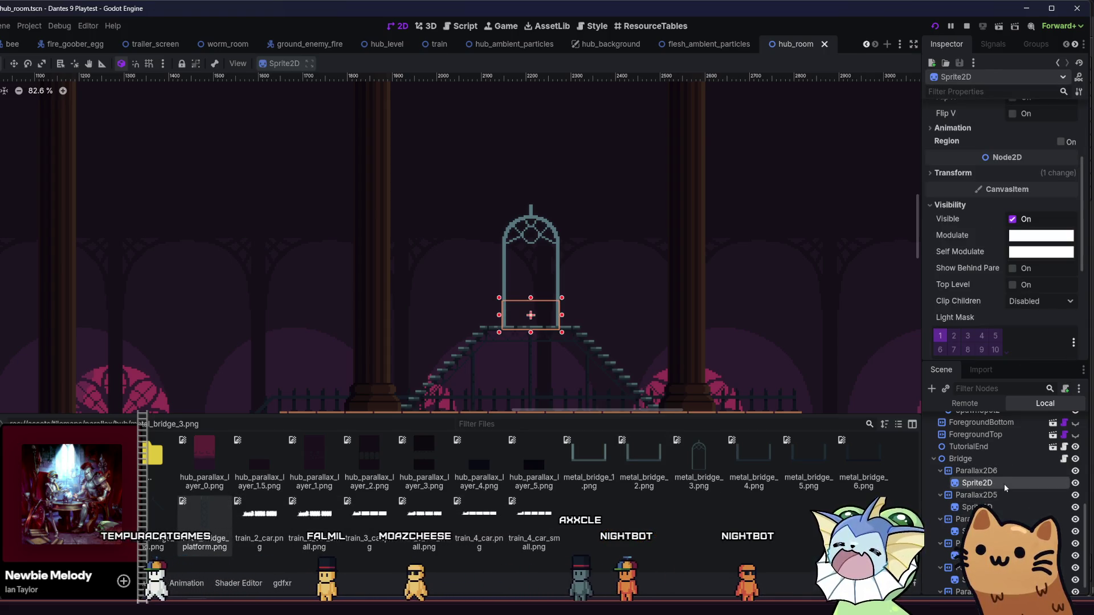
ctrl+click(1005, 508)
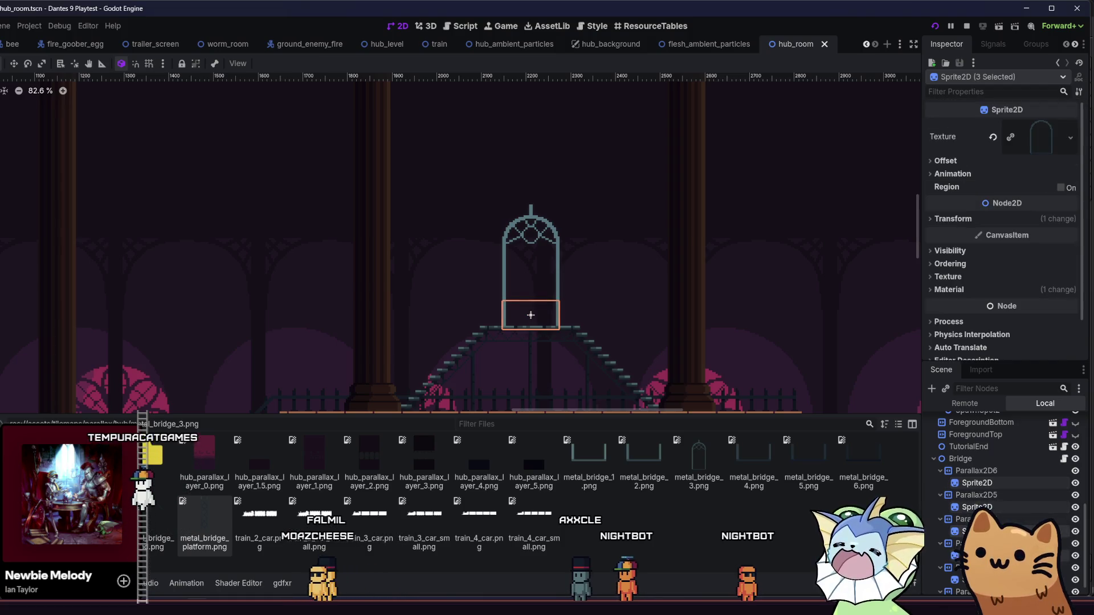
scroll(1003, 502, down, 1)
ctrl+click(980, 516)
ctrl+click(963, 539)
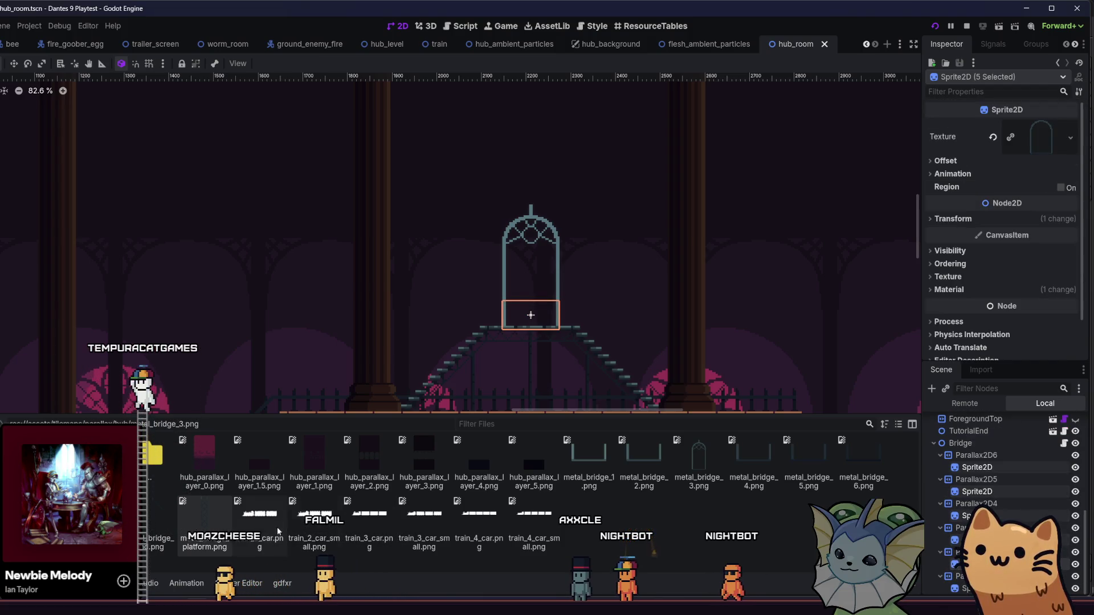
mouse_move(204, 527)
mouse_down()
mouse_move(964, 182)
mouse_move(992, 142)
mouse_up()
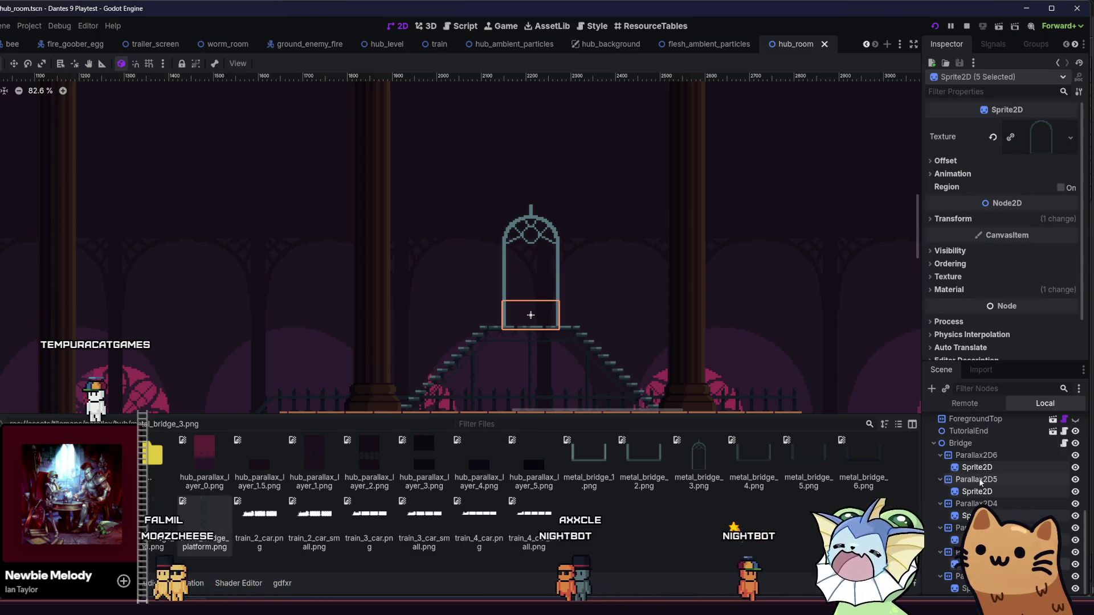
scroll(771, 359, down, 6)
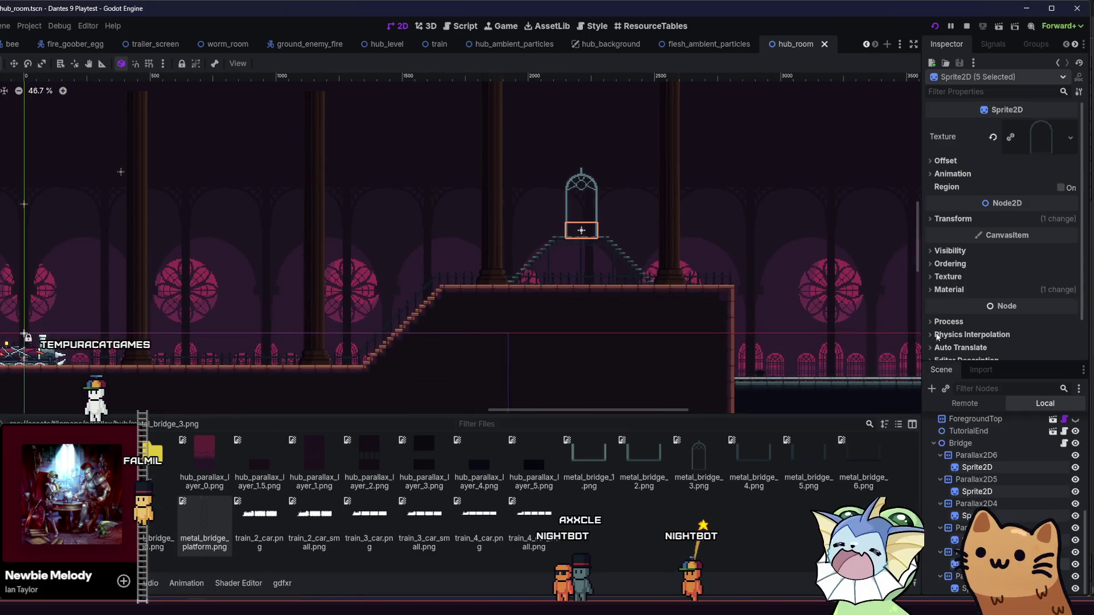
mouse_move(205, 521)
mouse_down()
mouse_move(570, 342)
mouse_move(1046, 140)
mouse_up()
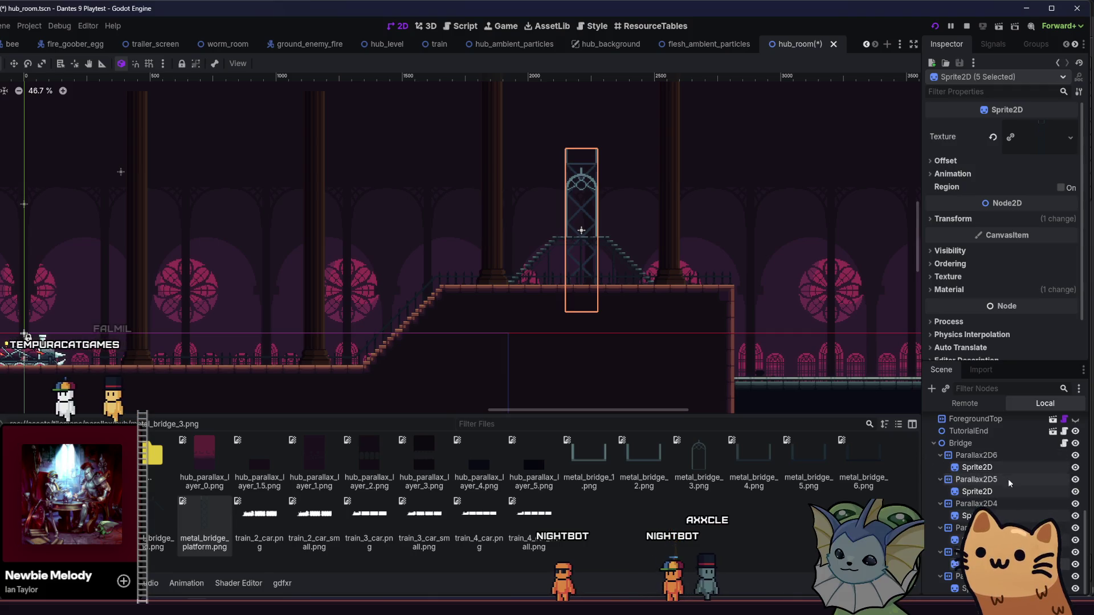
Step: Set the bridge sprites' vertical Offset y to 73 px
scroll(623, 205, up, 3)
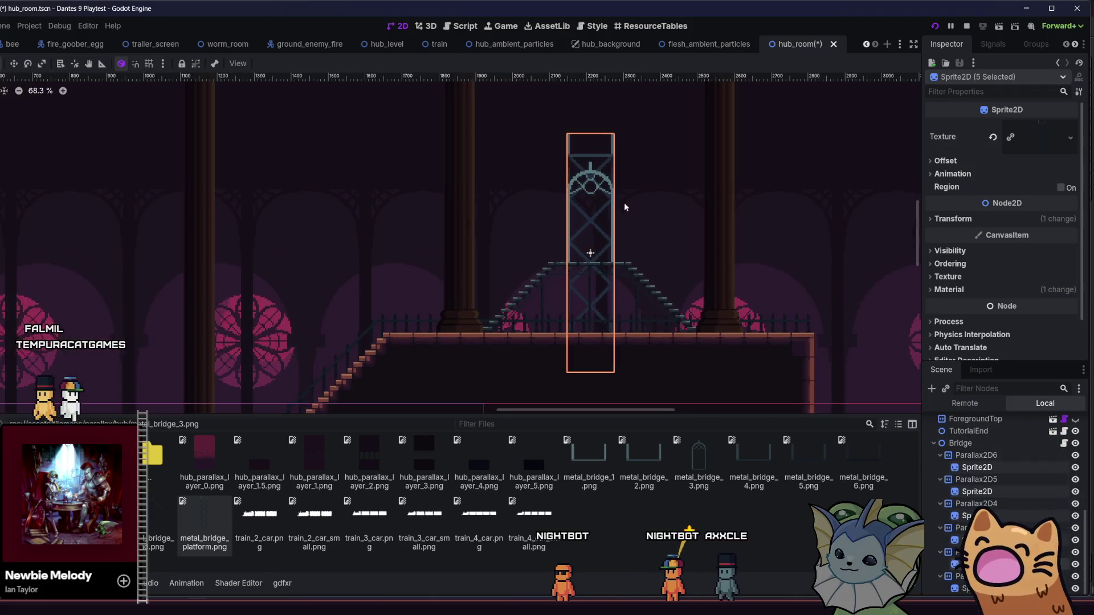
scroll(678, 221, up, 4)
click(989, 162)
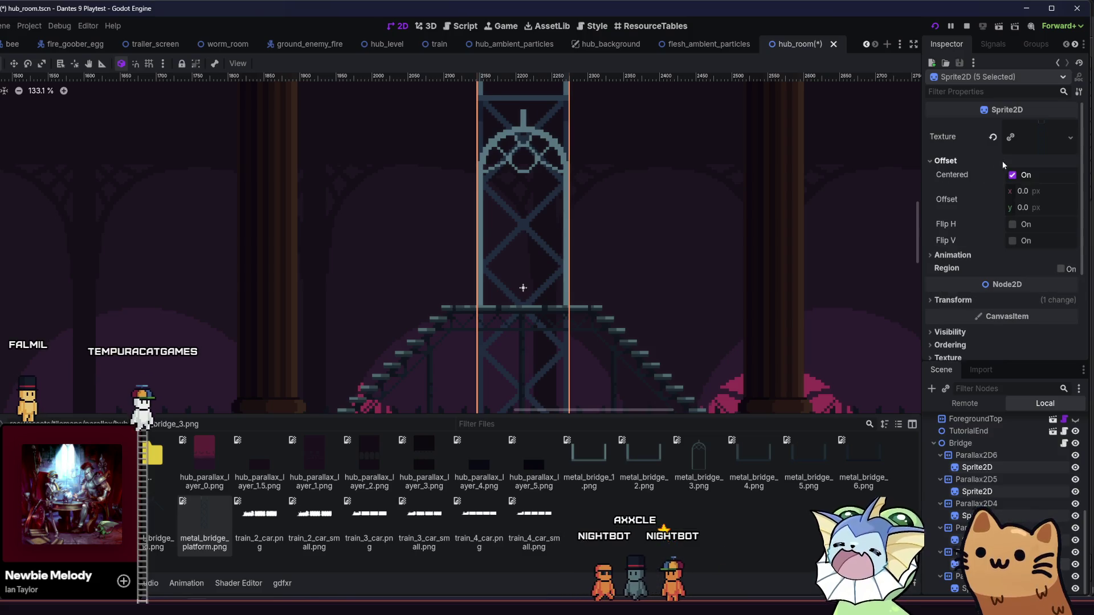
drag(1030, 207, 1083, 207)
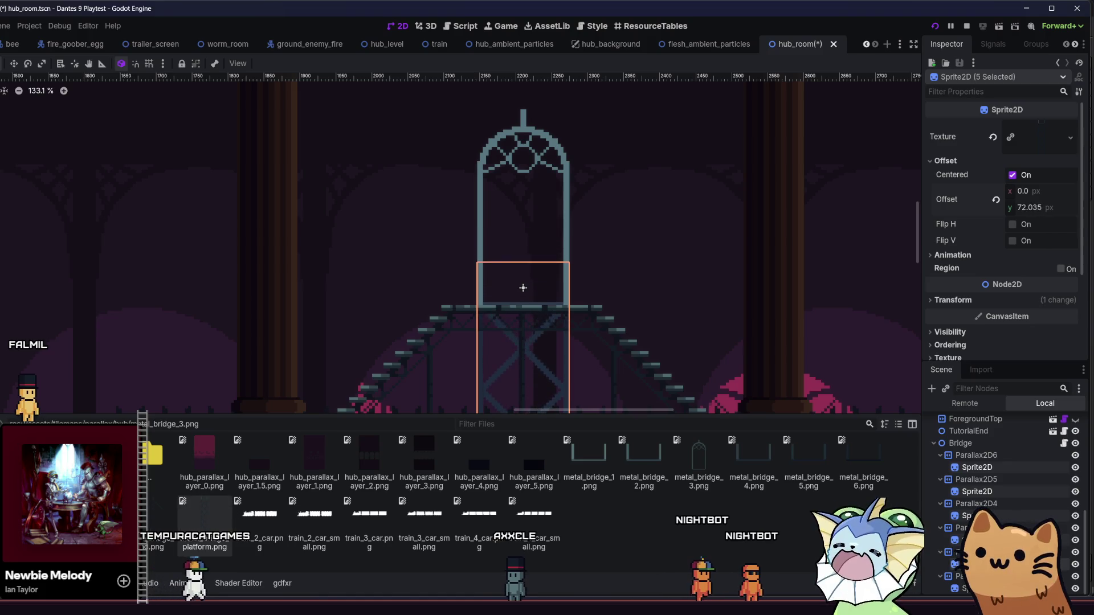
scroll(469, 262, up, 4)
scroll(469, 262, up, 1)
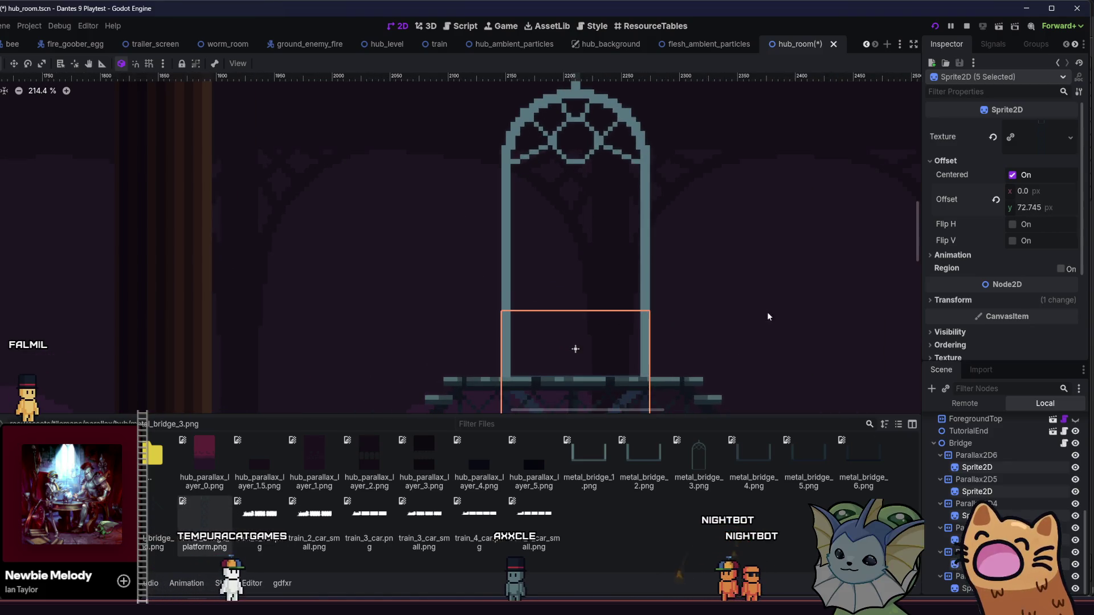
scroll(680, 199, down, 2)
drag(1036, 208, 1038, 207)
text(73)
key(Return)
Step: Save hub_room, give the front bridge sprite metal_bridge_end.png, and save again
scroll(314, 292, down, 9)
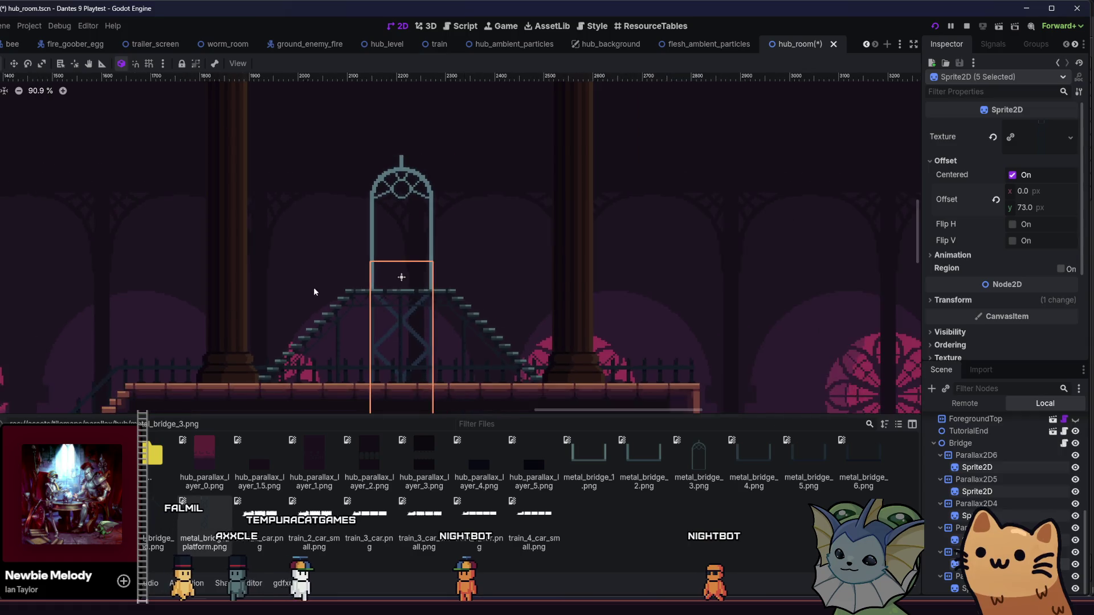
key(ctrl+s)
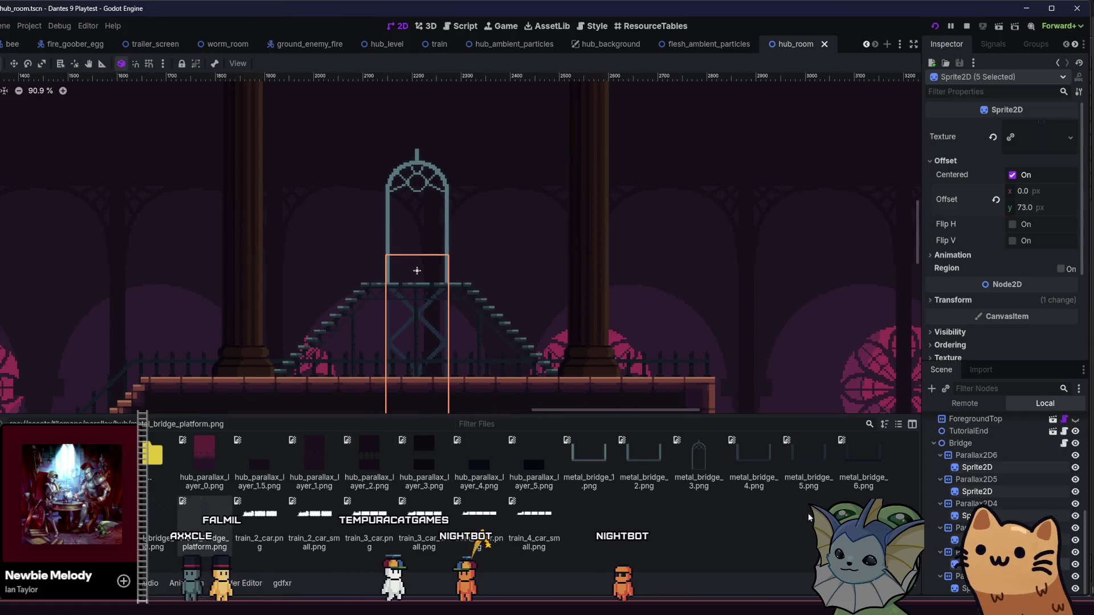
click(994, 470)
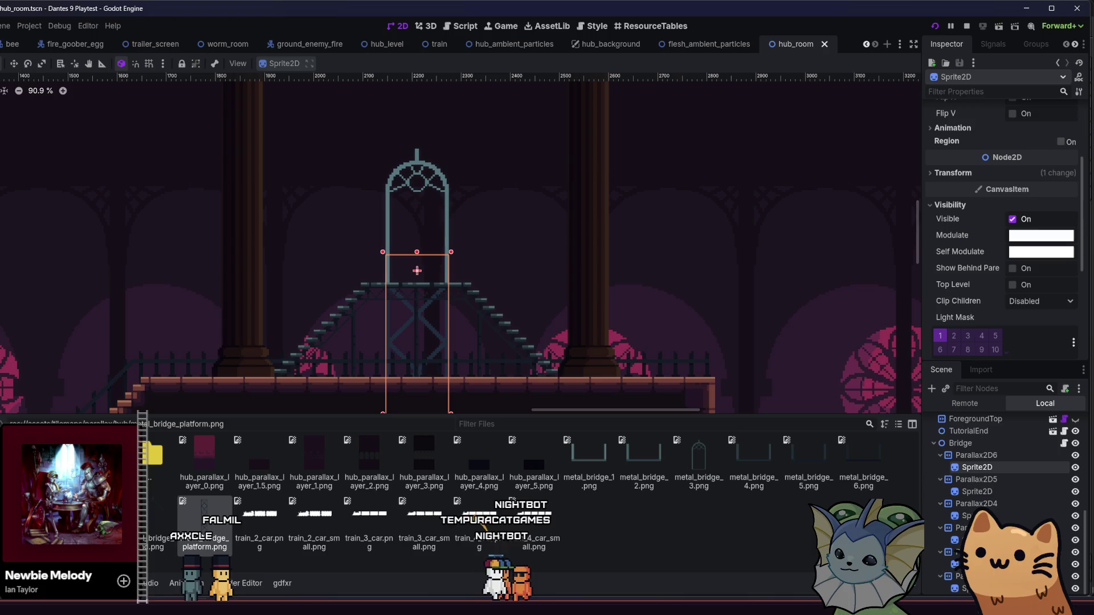
mouse_move(276, 506)
mouse_down()
mouse_move(1003, 416)
mouse_move(1014, 182)
mouse_move(1040, 117)
mouse_up()
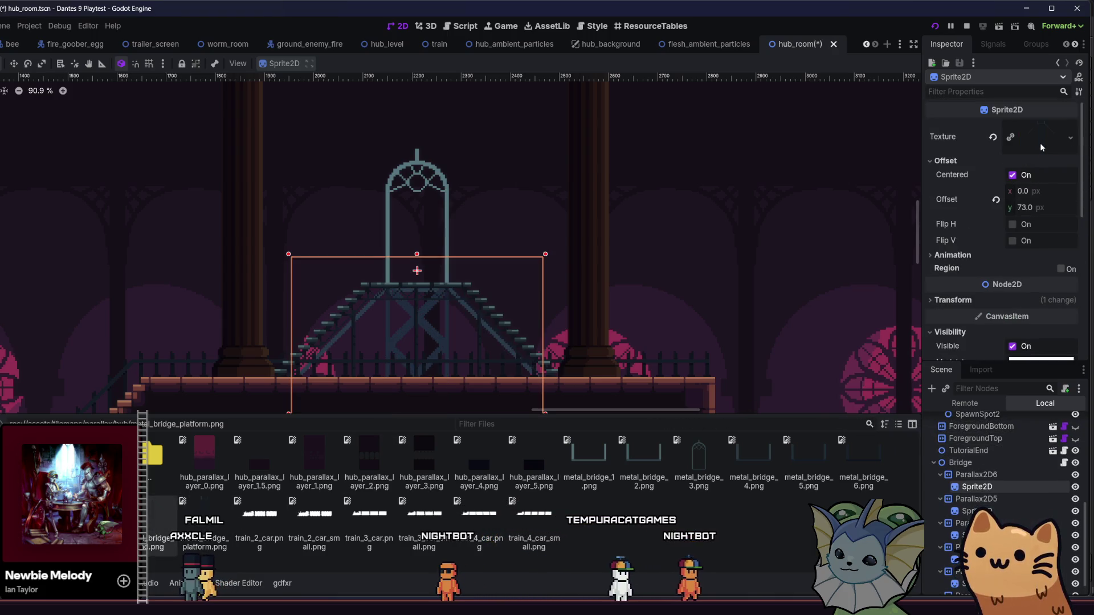
key(ctrl+s)
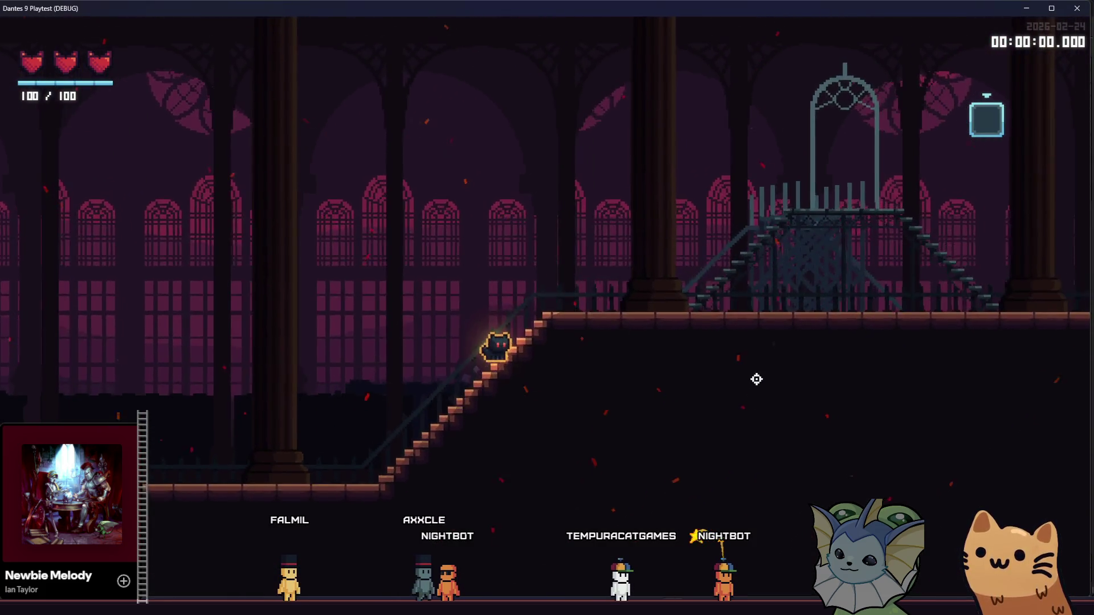
Step: Walk the cat right onto the upper platform, then left toward the gate's stairs
key(d)
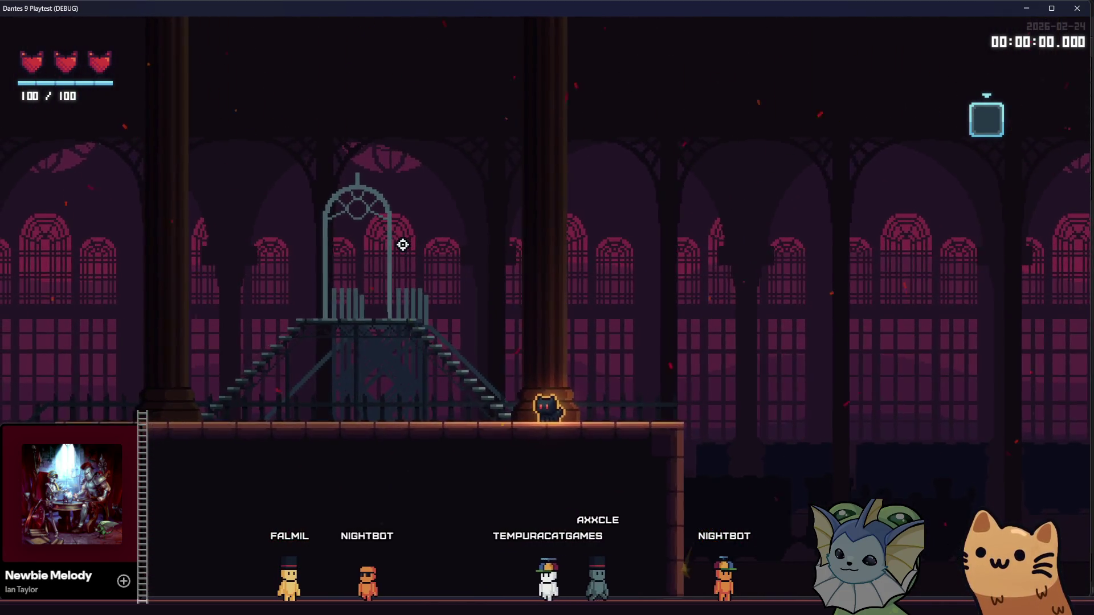
key(a)
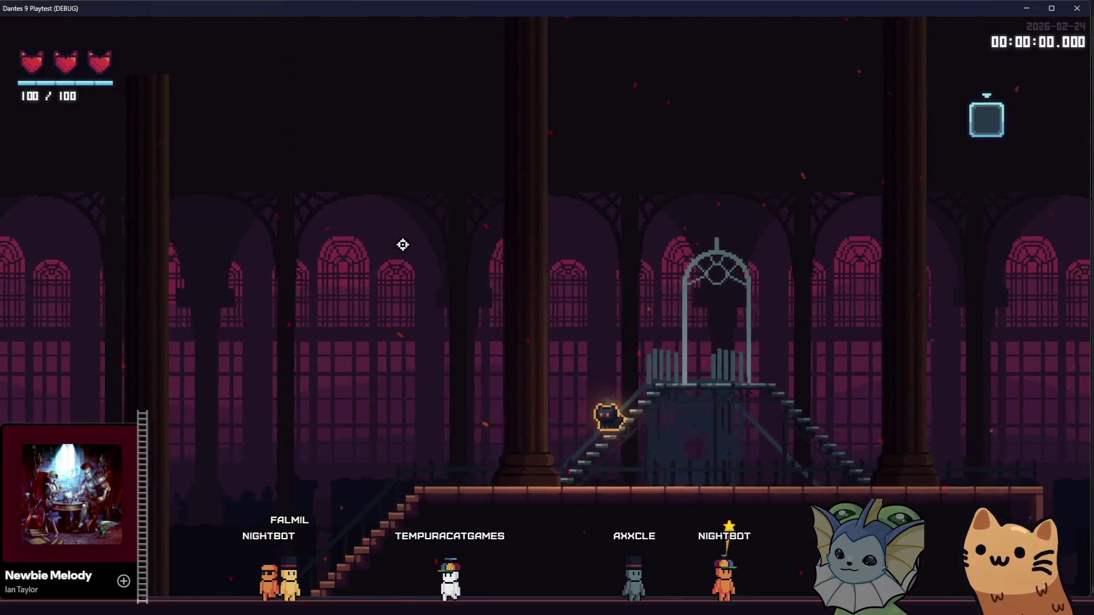
key(a)
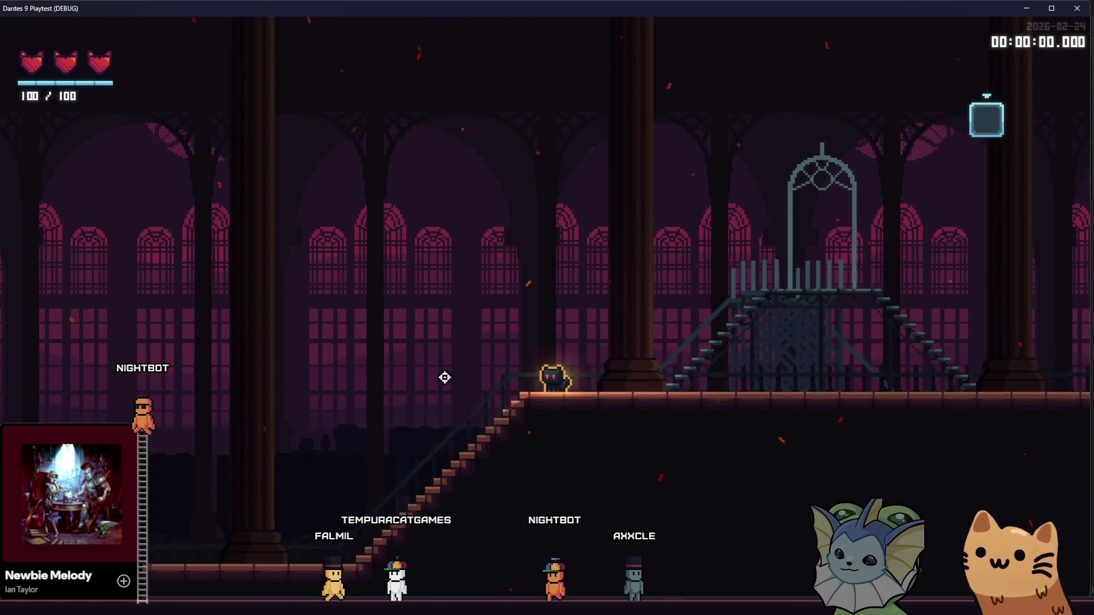
key(alt+Tab)
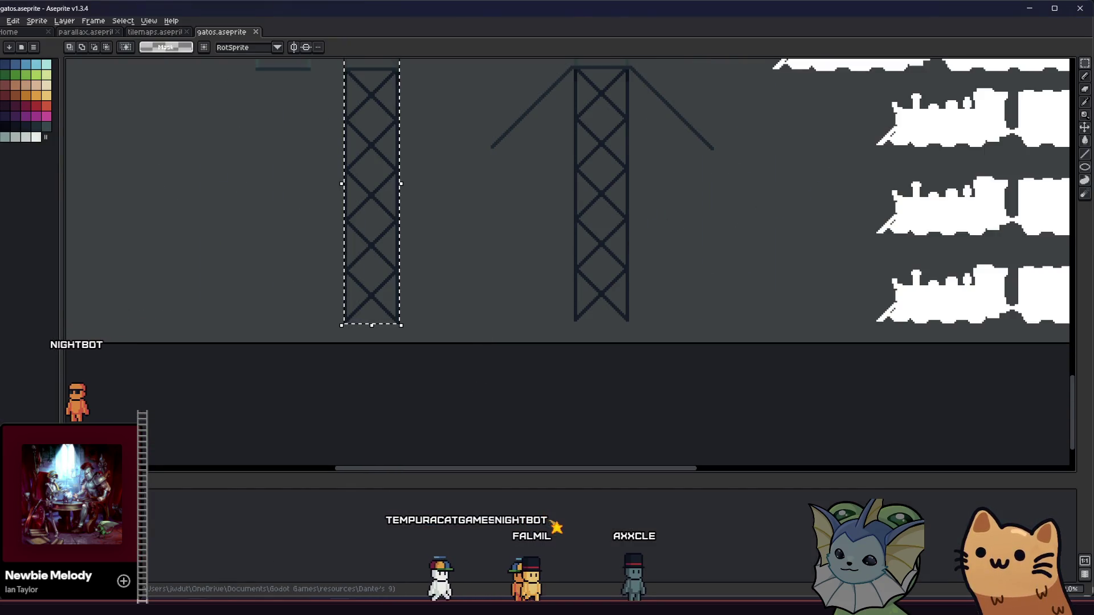
Step: Lower the bridge sprite's Offset y to about 70 px in Godot
key(alt+Tab)
scroll(421, 309, up, 3)
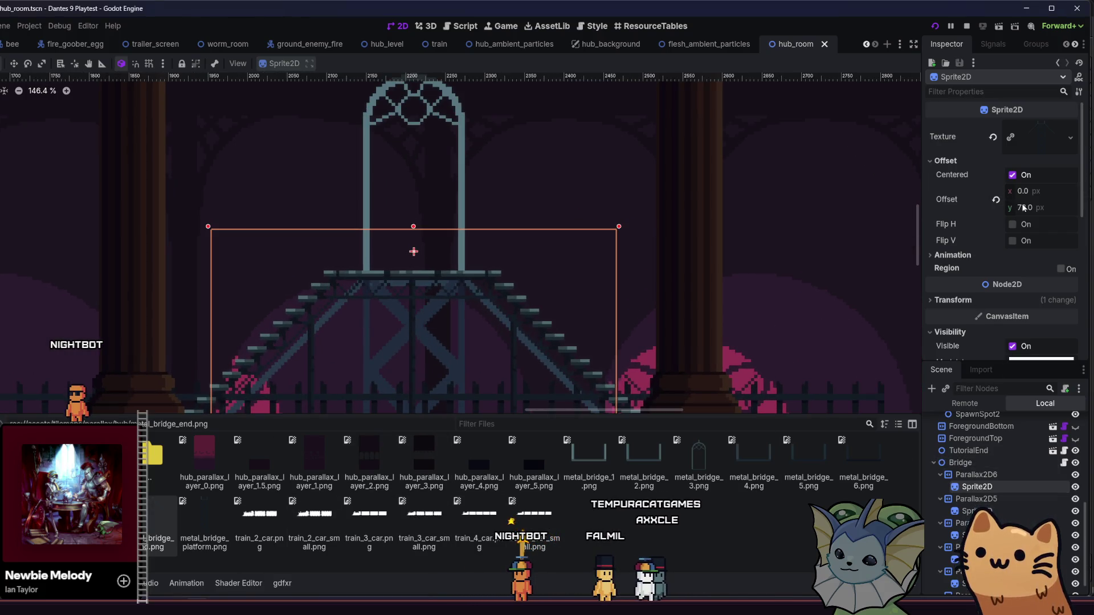
drag(1031, 207, 1020, 207)
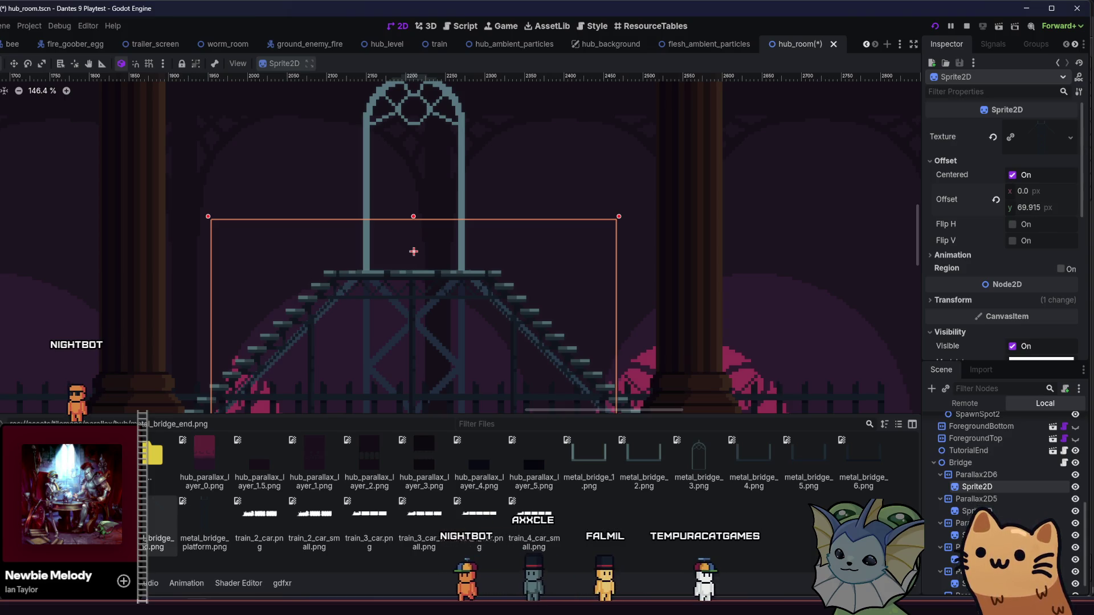
Step: Run the hub, walk the cat down the staircase, then recenter the towers in Aseprite
key(F6)
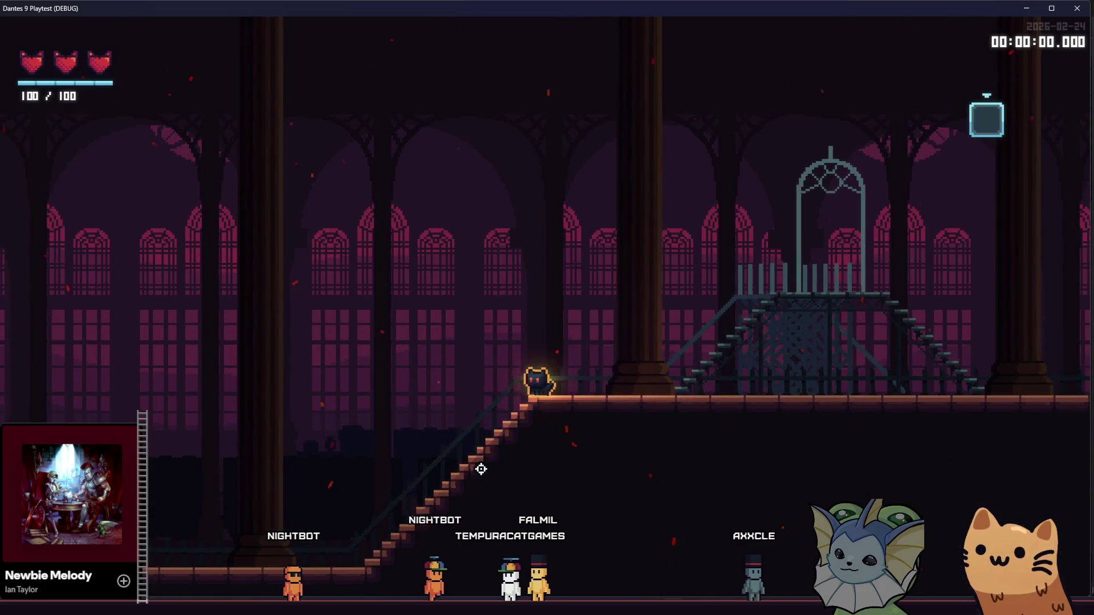
key(a)
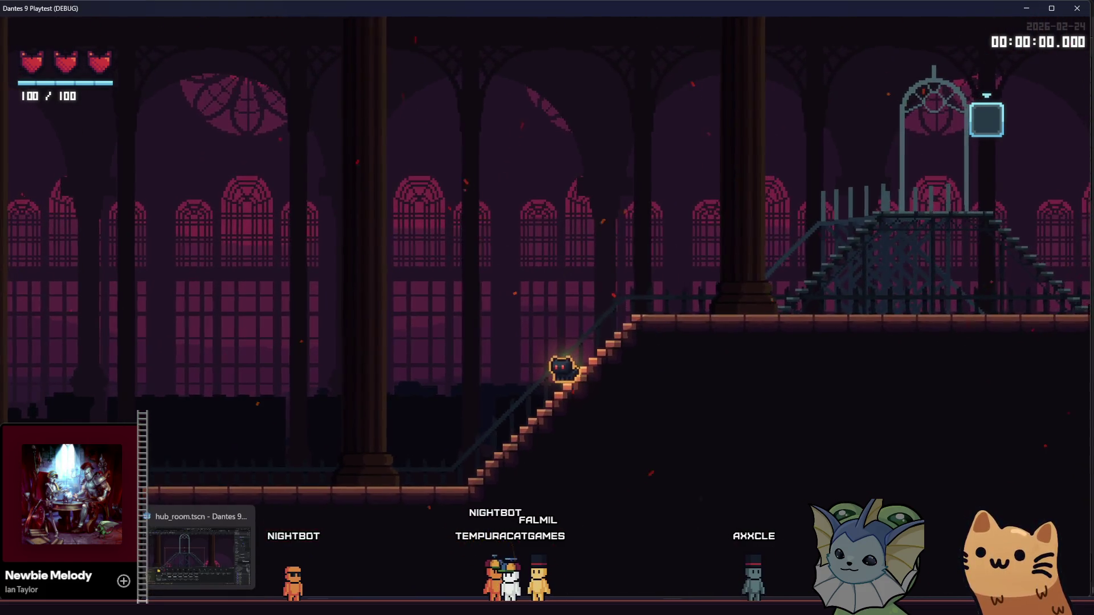
key(alt+Tab)
drag(504, 314, 509, 341)
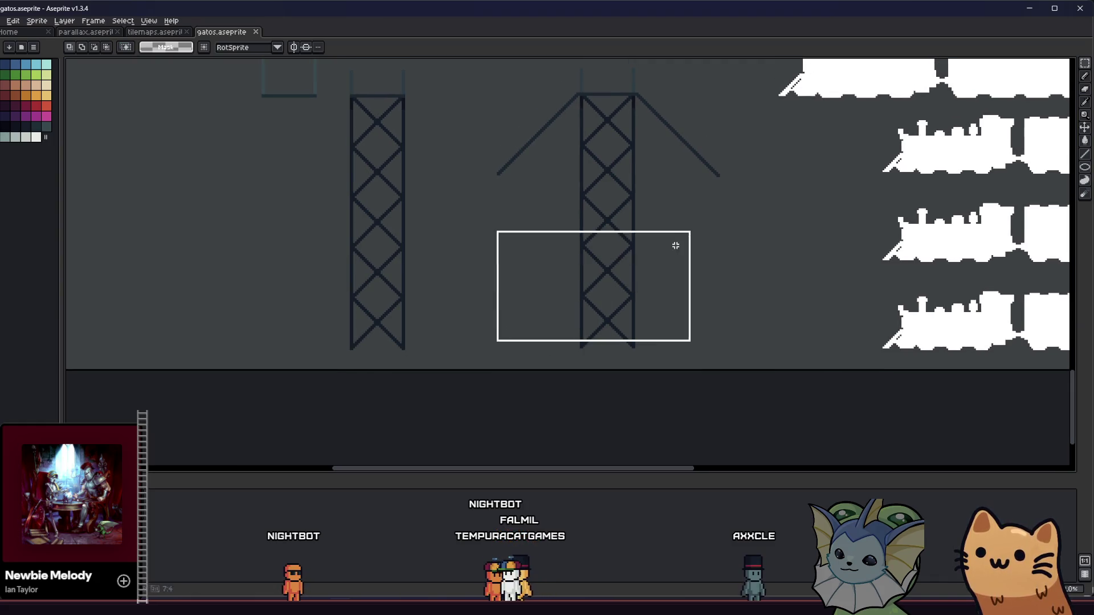
Step: Marquee the tower tops, nudge them up one pixel, and deselect
scroll(576, 253, up, 4)
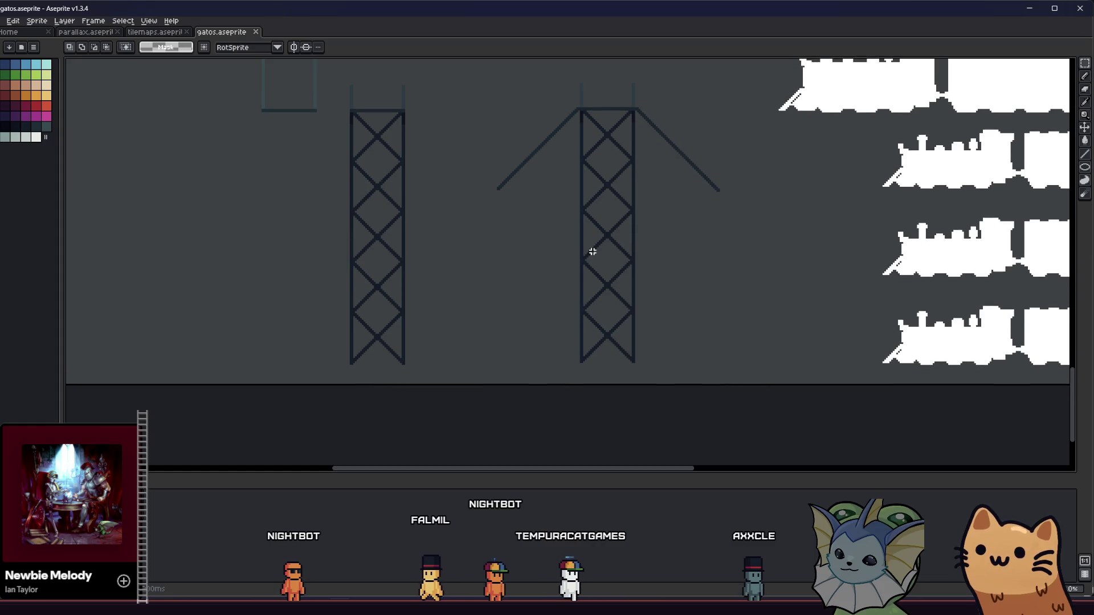
mouse_move(717, 100)
mouse_down()
mouse_move(435, 420)
mouse_move(349, 439)
mouse_up()
drag(354, 113, 797, 449)
key(Up)
key(Up)
key(ctrl+d)
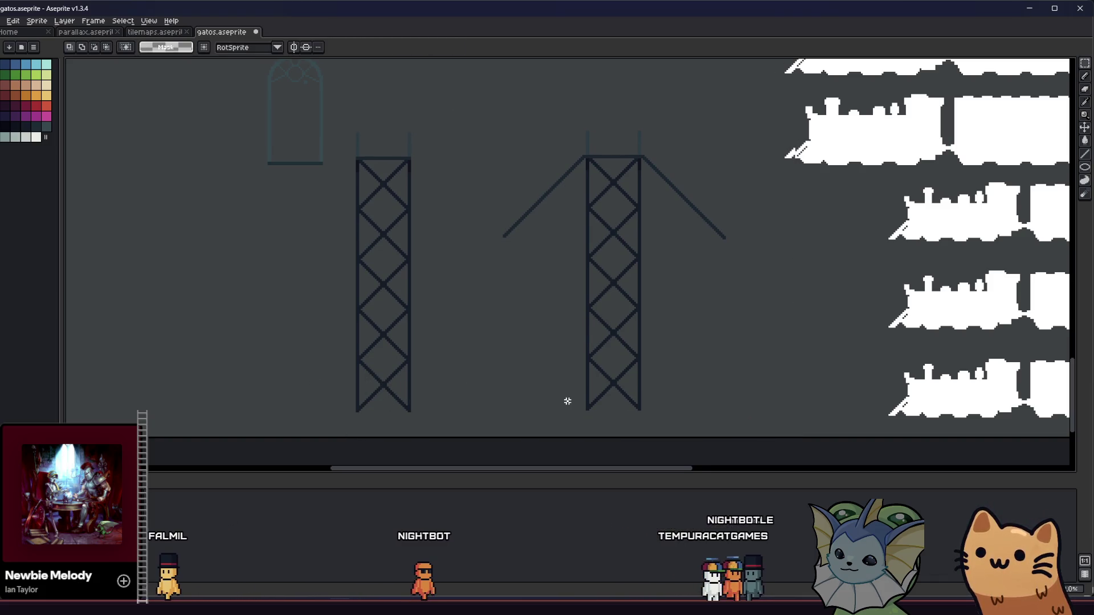
Step: Select both towers, restore the previous selection, and marquee the left tower before clearing
scroll(594, 395, up, 2)
scroll(575, 415, down, 4)
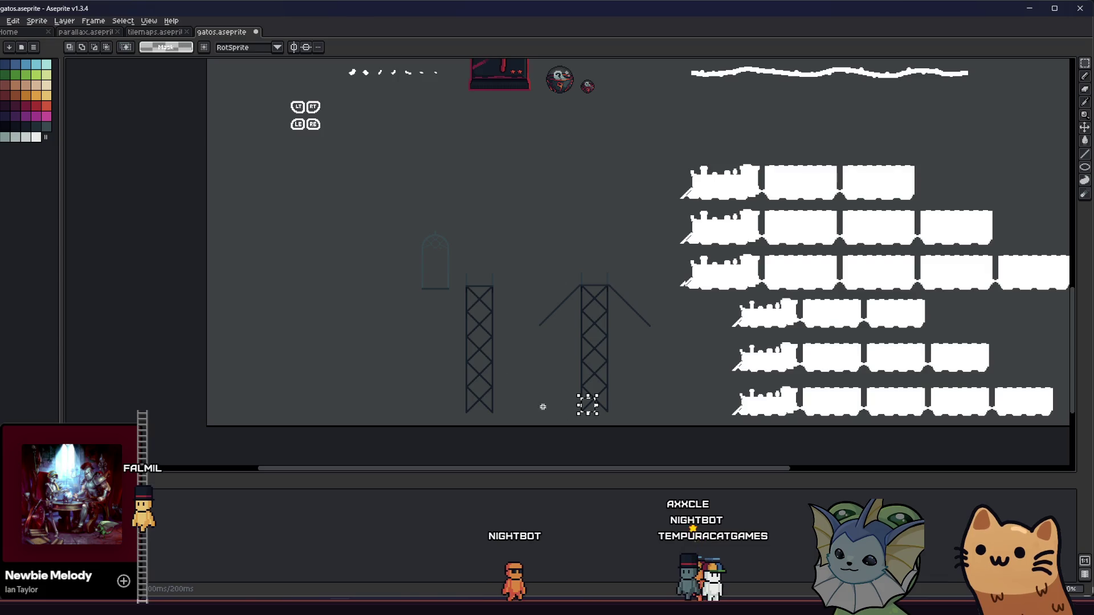
mouse_move(451, 260)
mouse_down()
mouse_move(600, 397)
mouse_move(655, 420)
mouse_up()
key(ctrl+d)
scroll(458, 377, down, 2)
scroll(559, 377, up, 4)
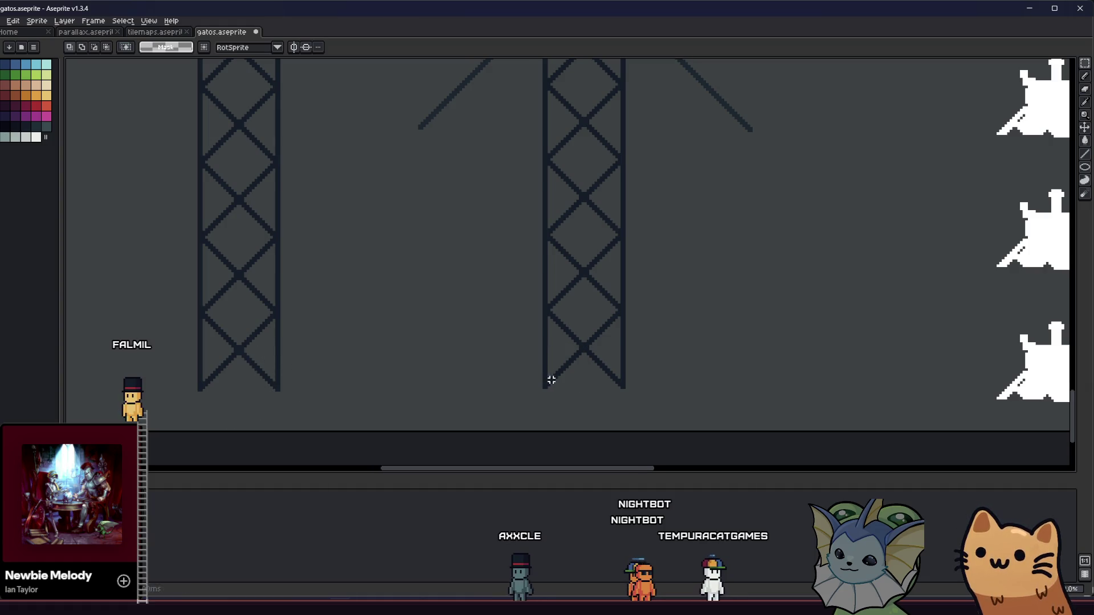
scroll(552, 380, up, 1)
key(ctrl+shift+d)
scroll(627, 394, left, 4)
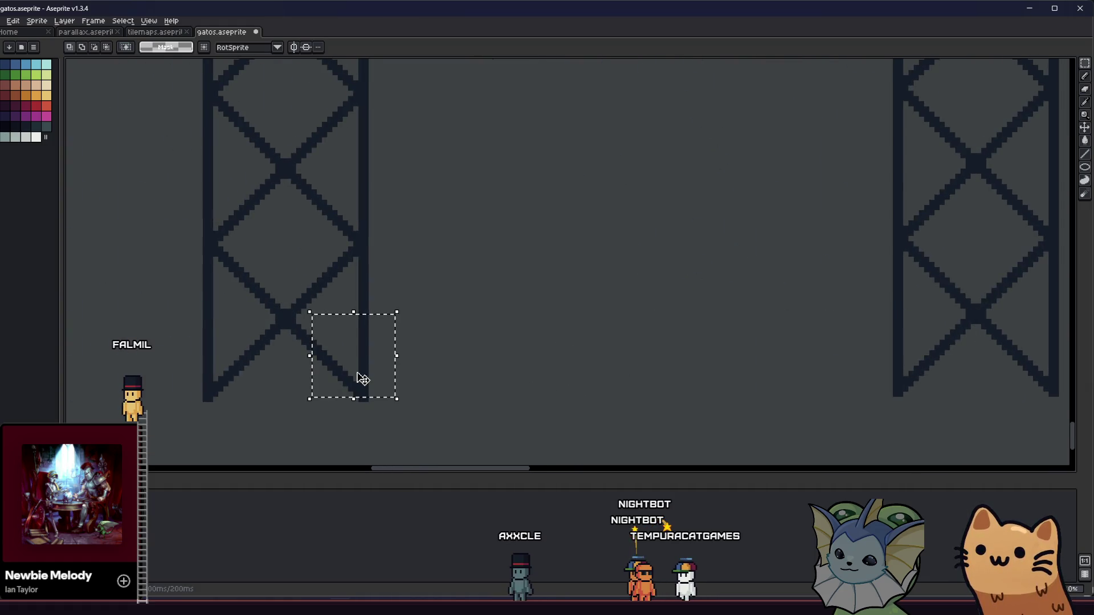
scroll(363, 379, down, 1)
drag(439, 78, 330, 378)
scroll(344, 313, up, 3)
key(ctrl+d)
Step: Marquee thin strips across both tower tops, then clear the selection
scroll(359, 199, up, 2)
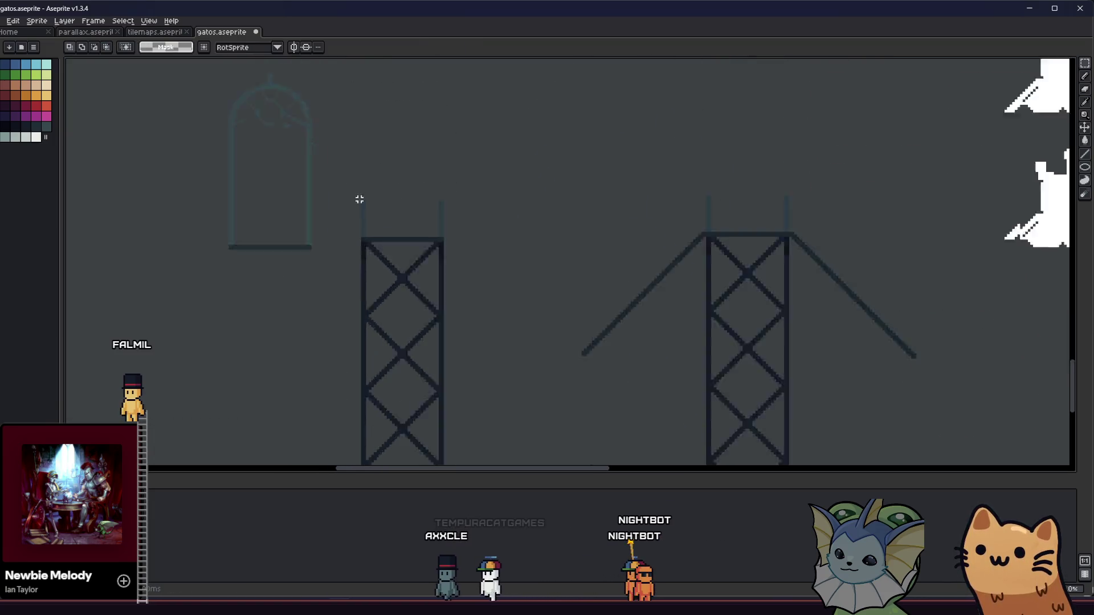
scroll(364, 197, down, 2)
mouse_move(369, 227)
mouse_down()
mouse_move(402, 207)
mouse_move(671, 178)
mouse_move(670, 201)
mouse_up()
scroll(627, 188, up, 2)
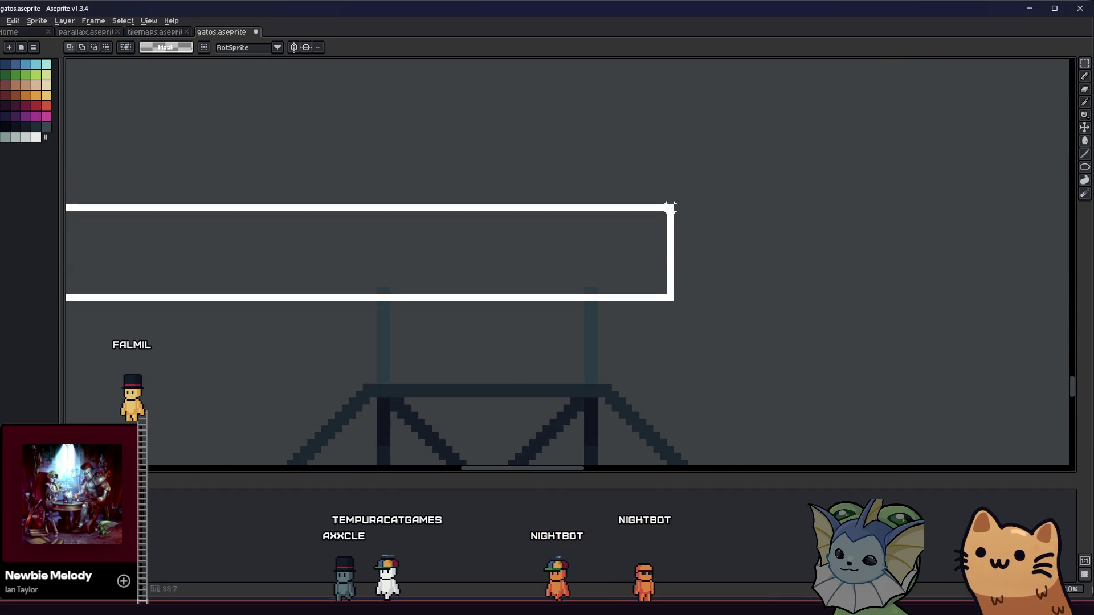
scroll(528, 390, down, 2)
scroll(564, 323, up, 1)
click(379, 251)
mouse_move(255, 221)
mouse_down()
mouse_move(688, 171)
mouse_move(741, 145)
mouse_up()
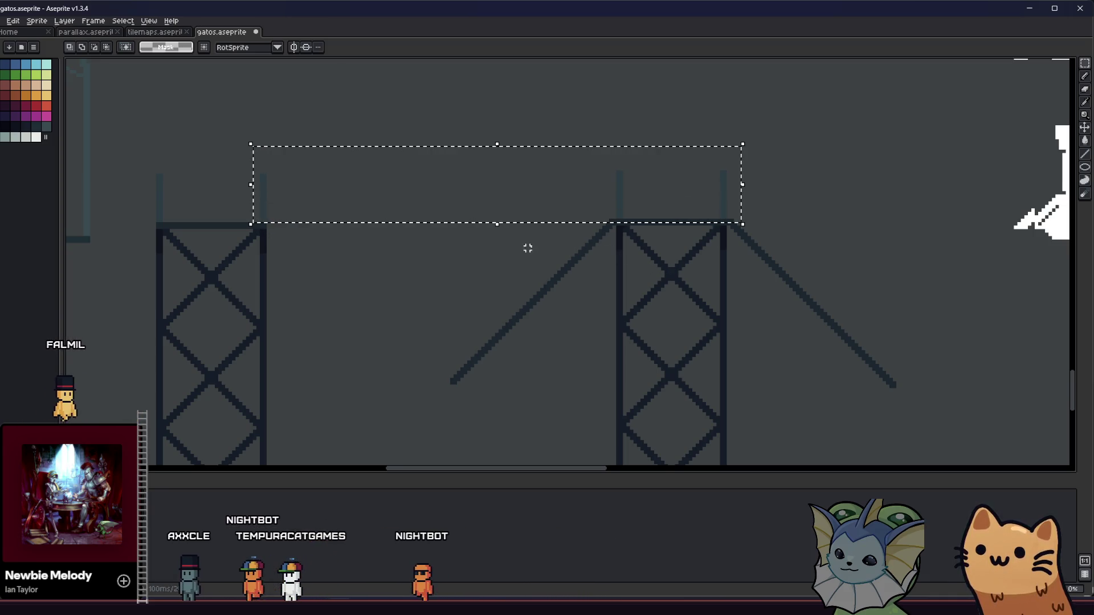
mouse_move(255, 175)
mouse_down()
mouse_move(735, 122)
mouse_move(758, 168)
mouse_move(764, 148)
mouse_up()
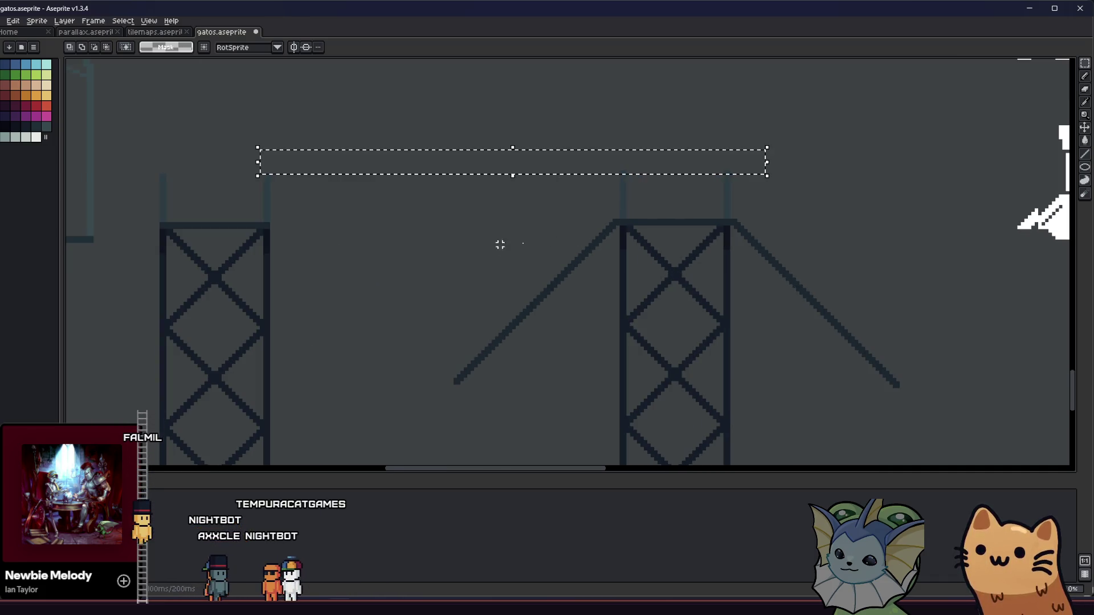
scroll(469, 256, left, 2)
scroll(390, 233, down, 3)
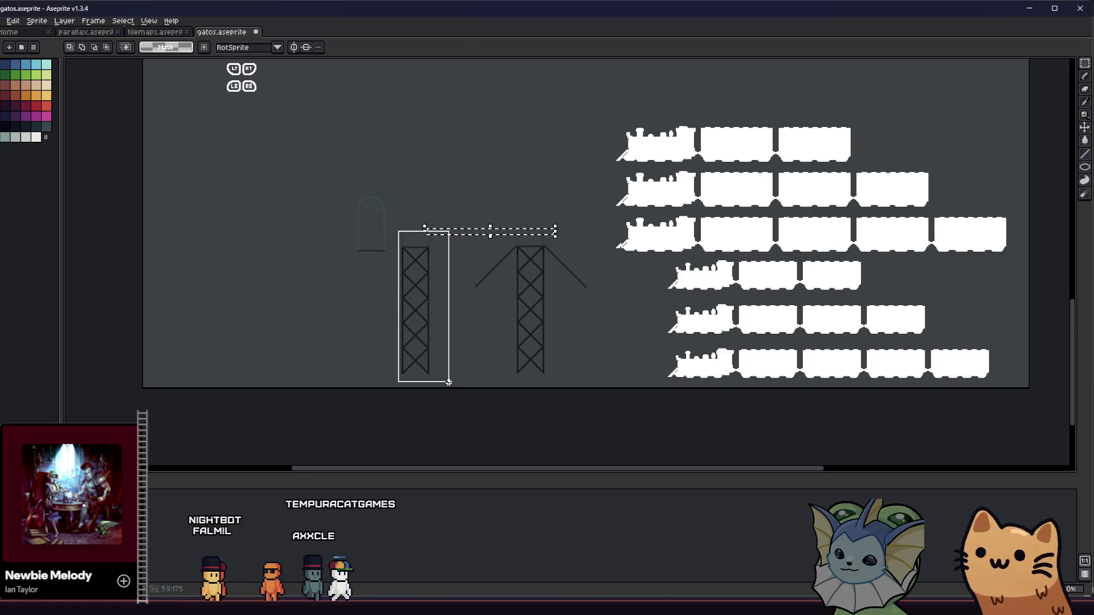
drag(449, 382, 449, 383)
scroll(449, 383, up, 2)
key(ctrl+d)
Step: Move the whole left tower about 12 px right and deselect
key(b)
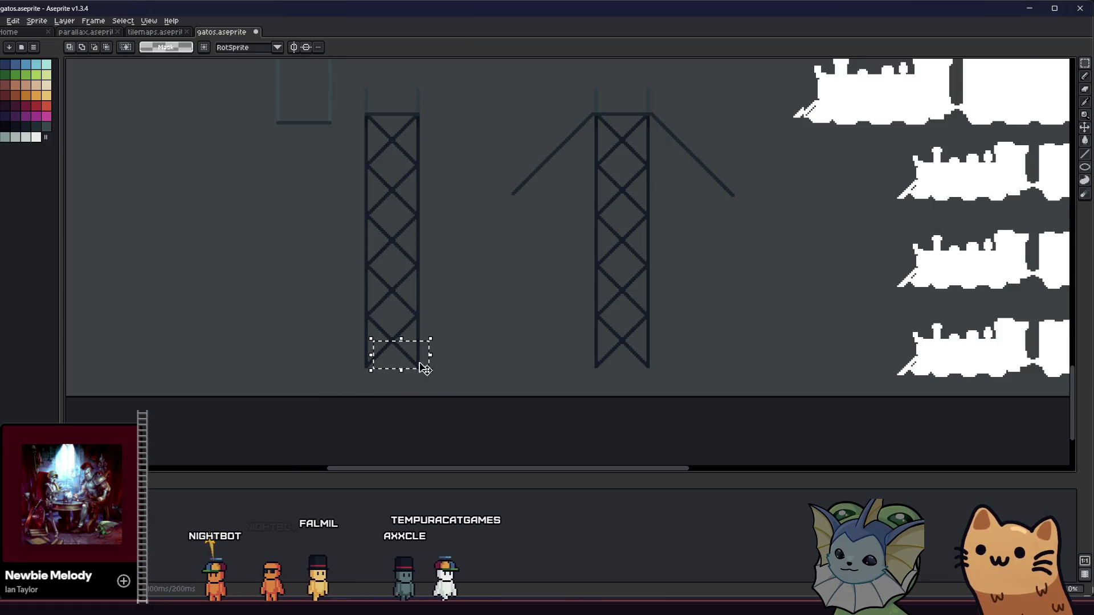
mouse_move(337, 78)
mouse_down()
mouse_move(439, 264)
mouse_move(454, 391)
mouse_up()
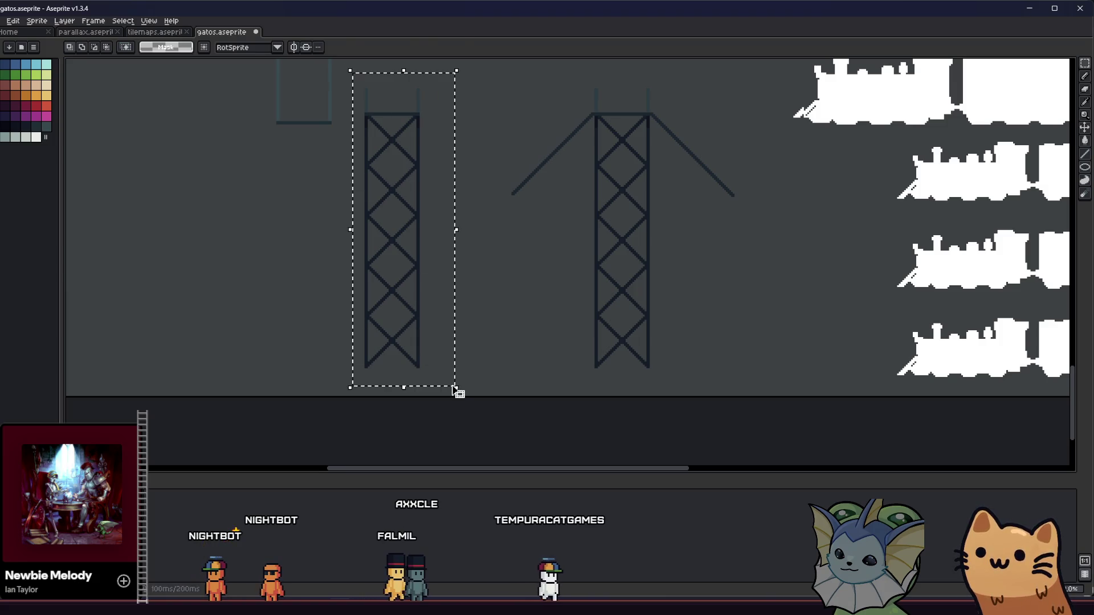
key(Right)
key(Right)
key(Right)
key(ctrl+d)
drag(399, 337, 431, 371)
scroll(419, 361, up, 2)
scroll(481, 364, down, 1)
scroll(495, 356, down, 4)
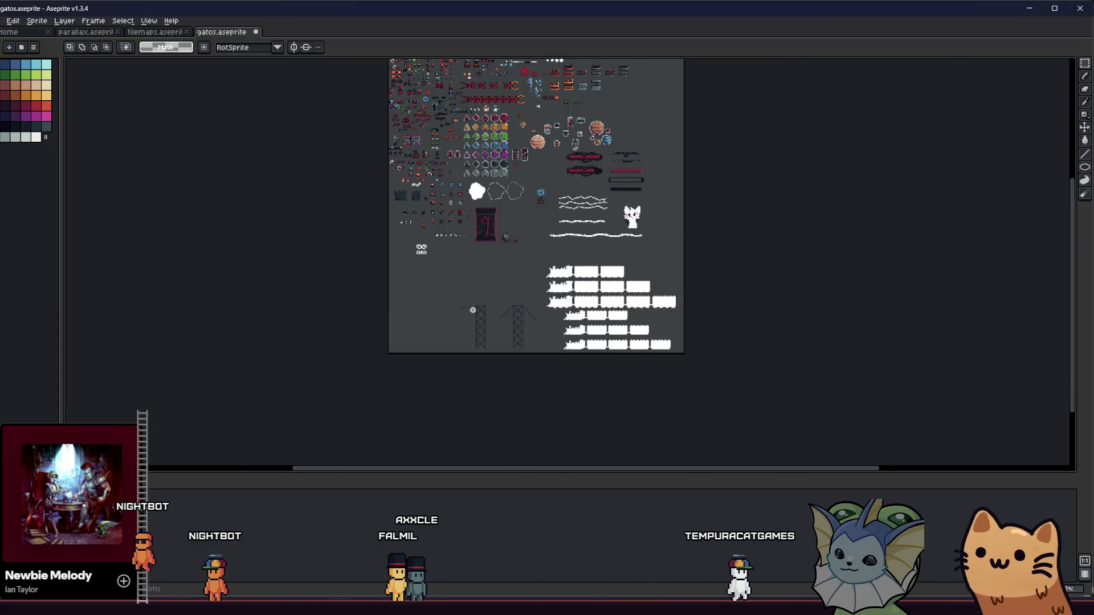
scroll(475, 299, up, 2)
Step: Erase the cross-bracing inside the left tower
drag(511, 438, 513, 453)
key(ctrl+d)
scroll(431, 226, up, 4)
mouse_move(428, 199)
mouse_down()
mouse_move(447, 312)
mouse_move(479, 319)
mouse_move(476, 427)
mouse_move(426, 407)
mouse_up()
scroll(447, 313, down, 2)
scroll(479, 319, down, 3)
scroll(477, 427, up, 3)
scroll(424, 407, up, 2)
key(Delete)
Step: Marquee the right tower's lattice and the area around it
drag(577, 348, 568, 368)
scroll(552, 398, right, 3)
scroll(633, 191, down, 3)
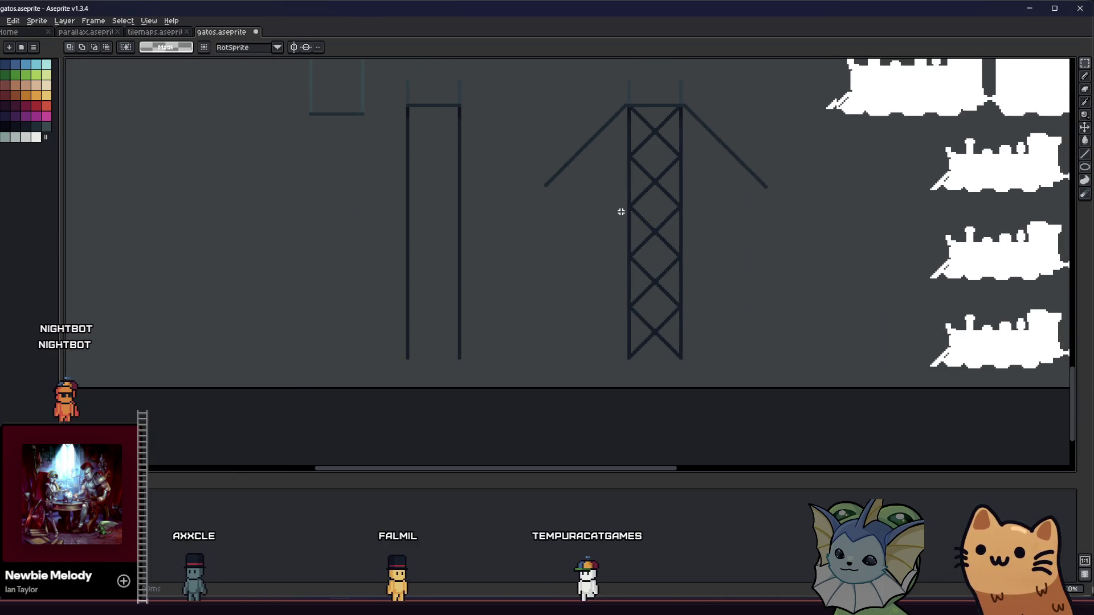
scroll(630, 113, up, 2)
scroll(637, 108, down, 2)
mouse_move(630, 190)
mouse_down()
mouse_move(633, 280)
mouse_move(669, 415)
mouse_move(704, 463)
mouse_up()
scroll(708, 457, up, 2)
scroll(704, 462, down, 2)
scroll(698, 450, down, 2)
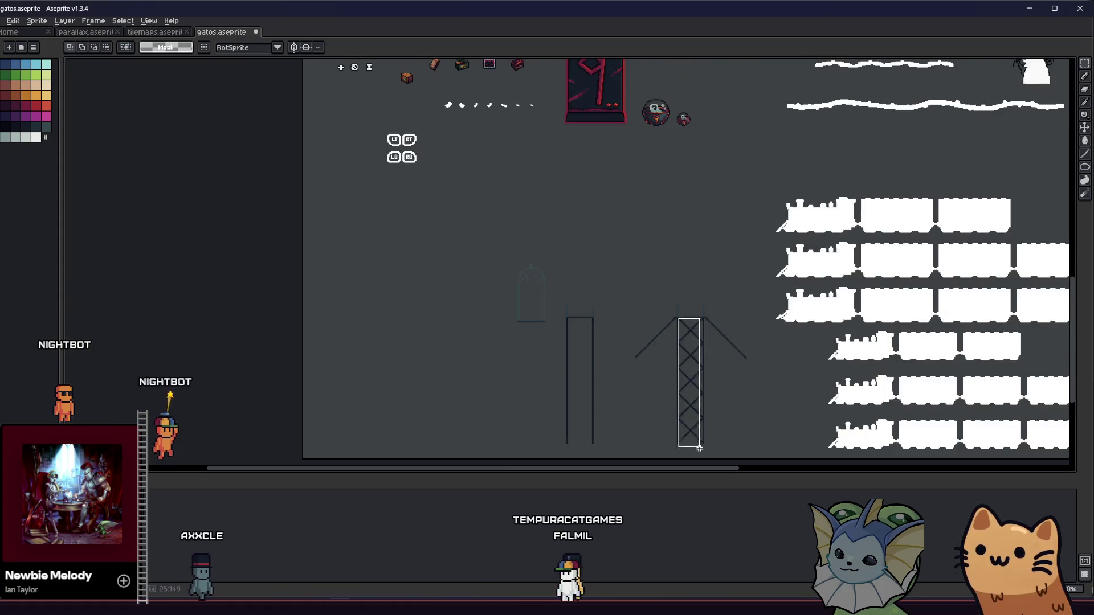
scroll(696, 447, up, 4)
scroll(716, 444, up, 2)
scroll(625, 327, down, 3)
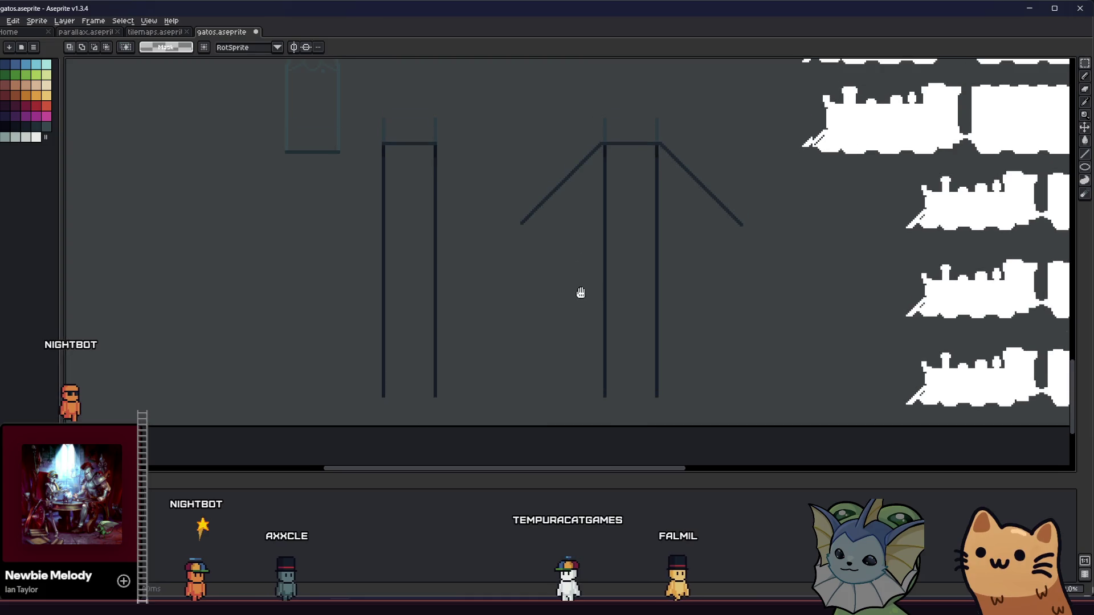
drag(521, 121, 727, 392)
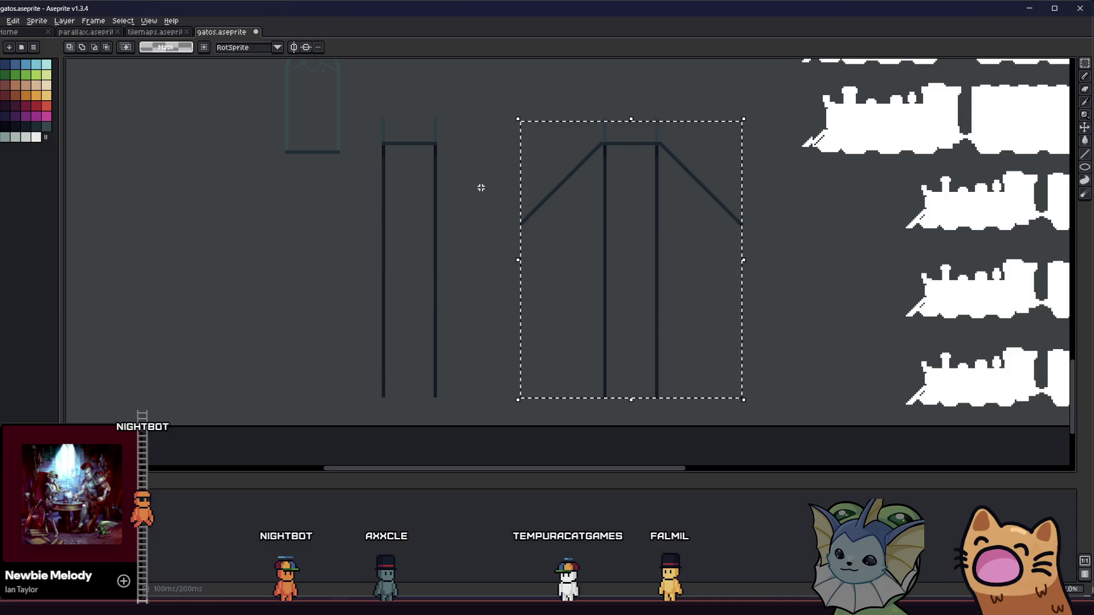
scroll(626, 396, up, 1)
Step: Move the left tower a few pixels lower, then select the right tower with its arms
mouse_move(706, 391)
mouse_down()
mouse_move(357, 437)
mouse_move(128, 430)
mouse_up()
scroll(146, 386, down, 3)
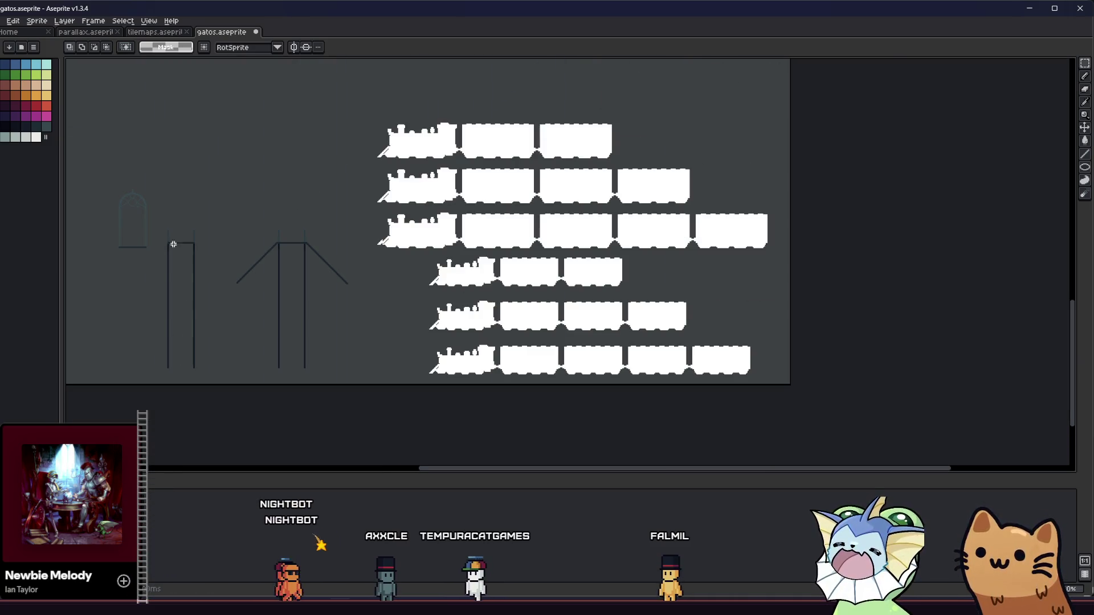
drag(159, 217, 376, 383)
click(397, 310)
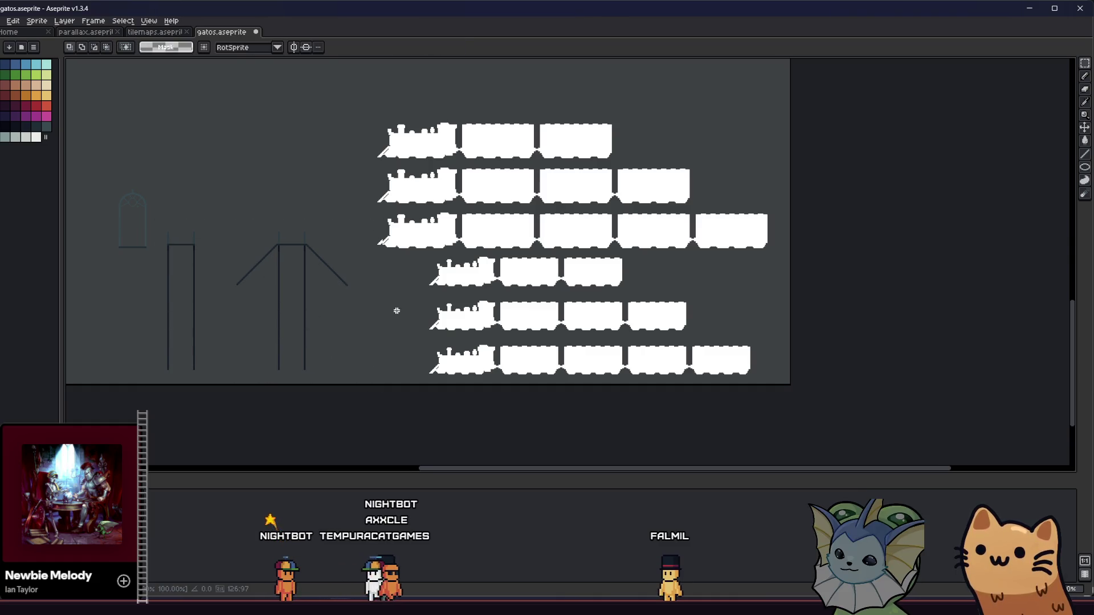
scroll(331, 370, up, 2)
mouse_move(242, 237)
mouse_down()
mouse_move(324, 354)
mouse_move(361, 347)
mouse_up()
scroll(295, 257, down, 2)
scroll(378, 257, up, 3)
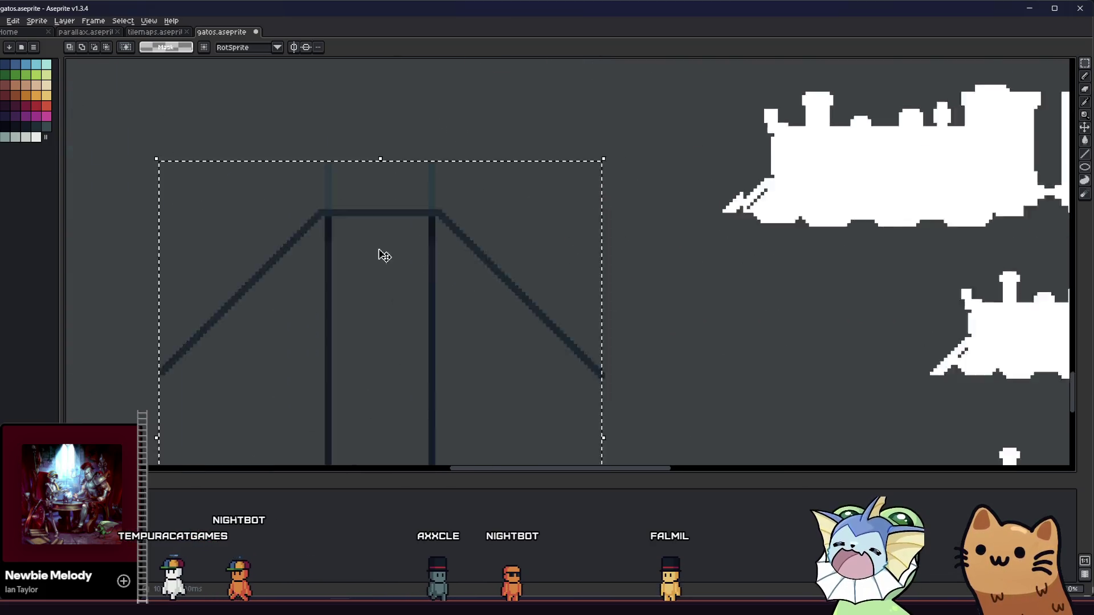
scroll(431, 314, down, 3)
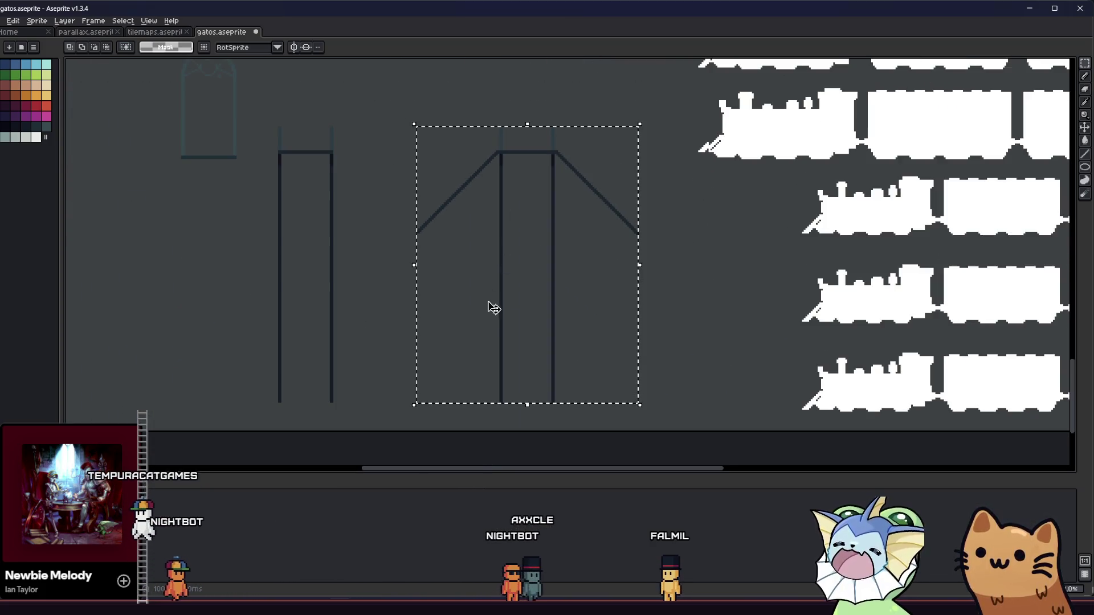
Step: Check the export settings for the selected tower, then close them
click(3, 22)
mouse_move(40, 108)
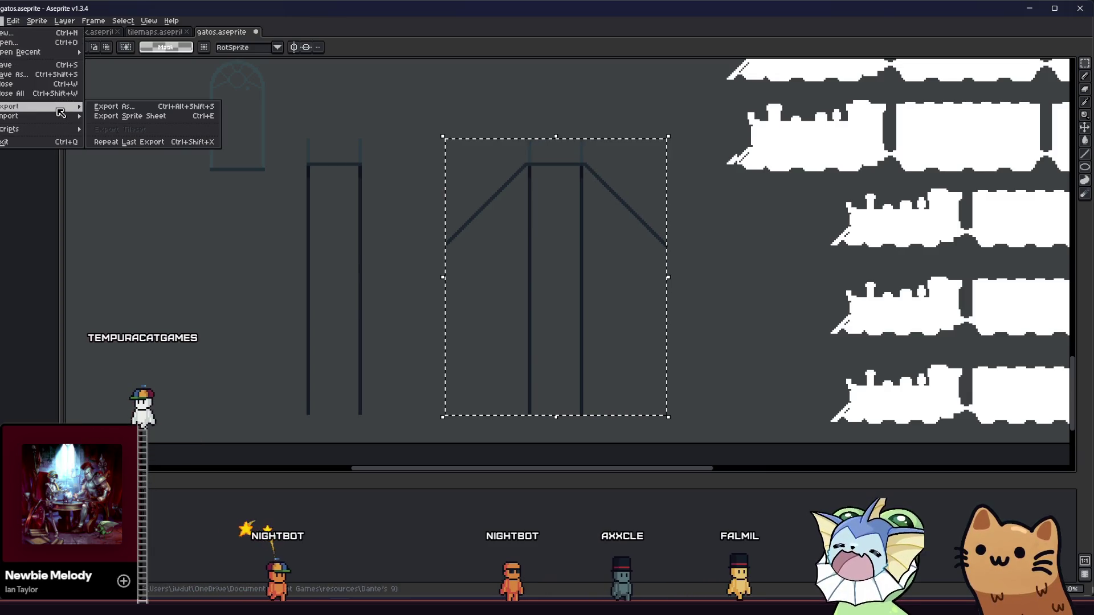
click(125, 110)
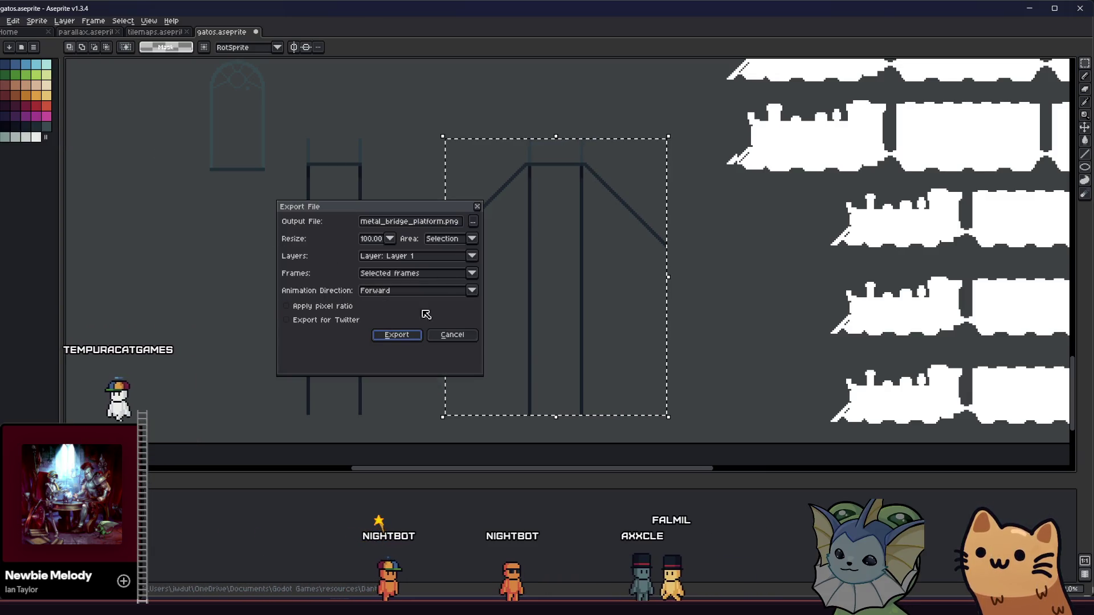
key(Return)
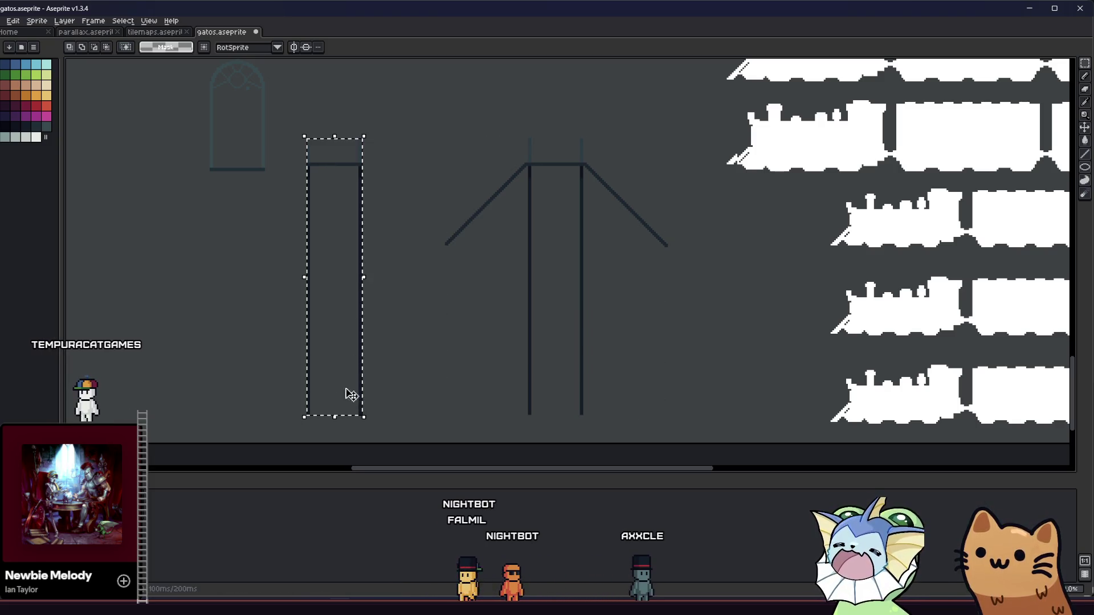
Step: Export the selected post as a PNG over metal_bridge_platform.png, then deselect
click(3, 22)
mouse_move(40, 108)
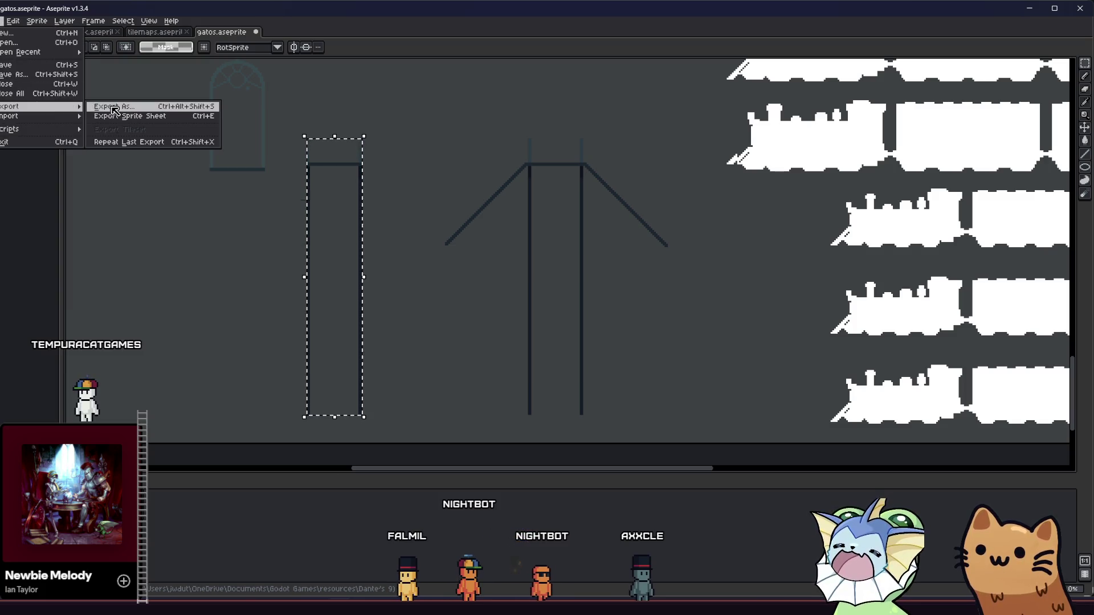
click(124, 110)
click(398, 340)
click(507, 332)
key(ctrl+d)
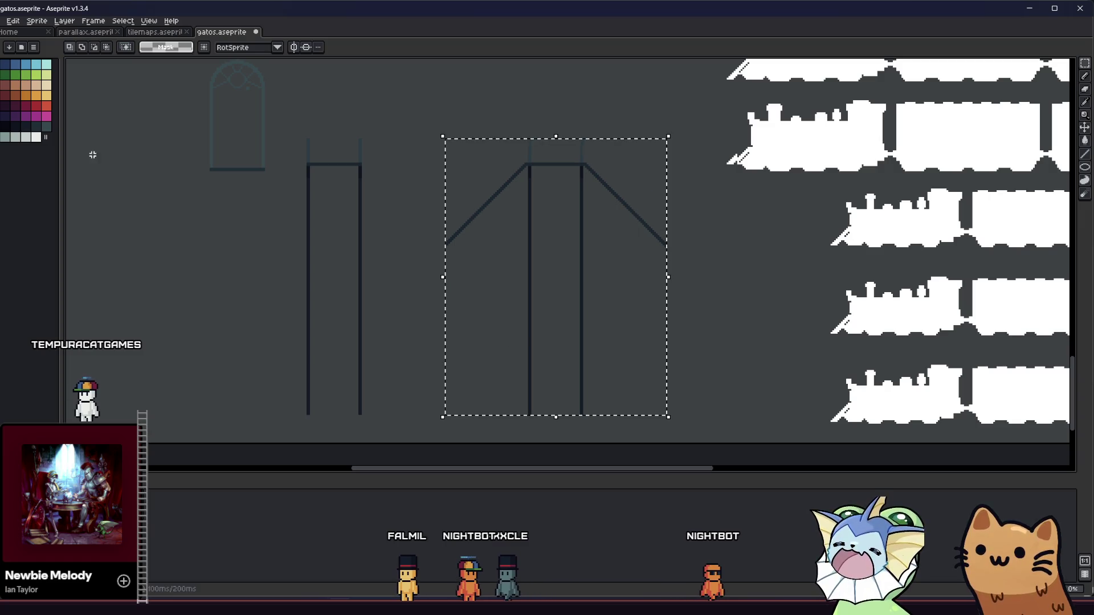
Step: Export the strutted tower selection over metal_bridge_end.png in the hub folder
click(2, 22)
mouse_move(71, 105)
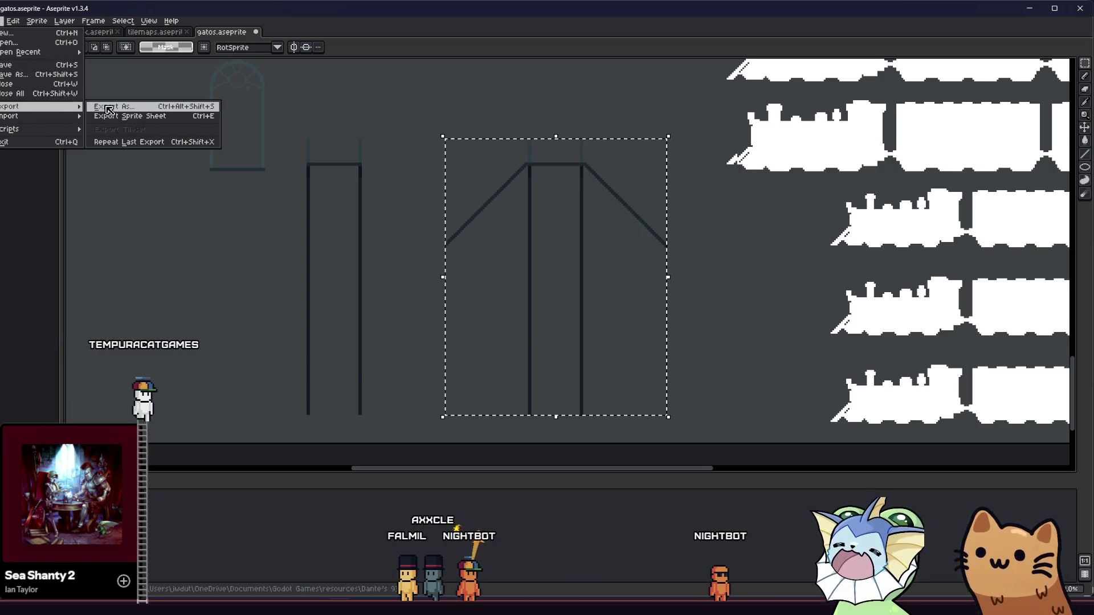
click(124, 110)
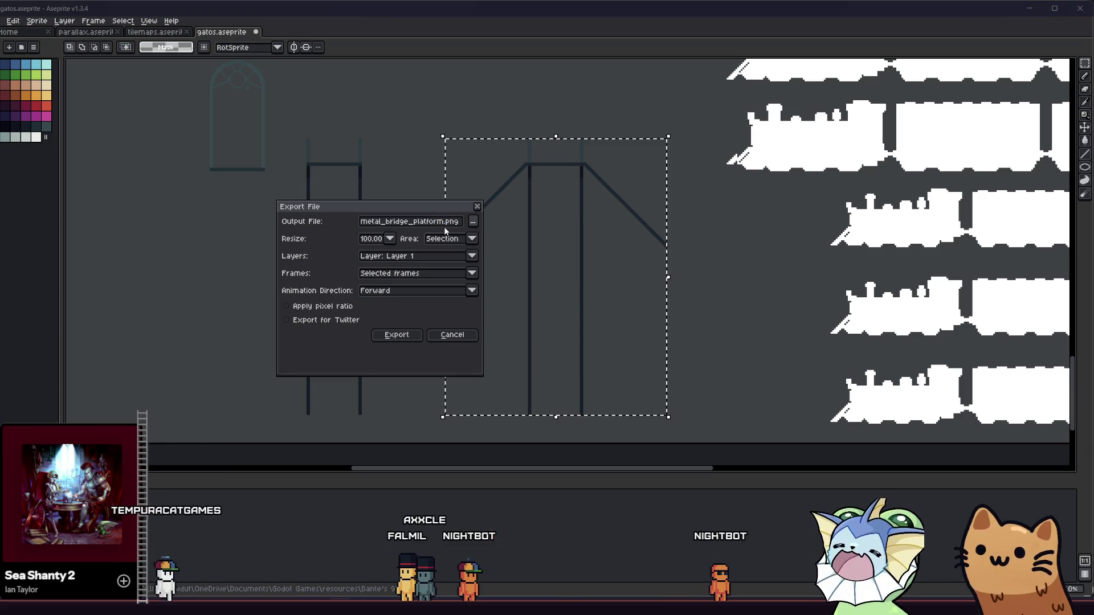
click(473, 221)
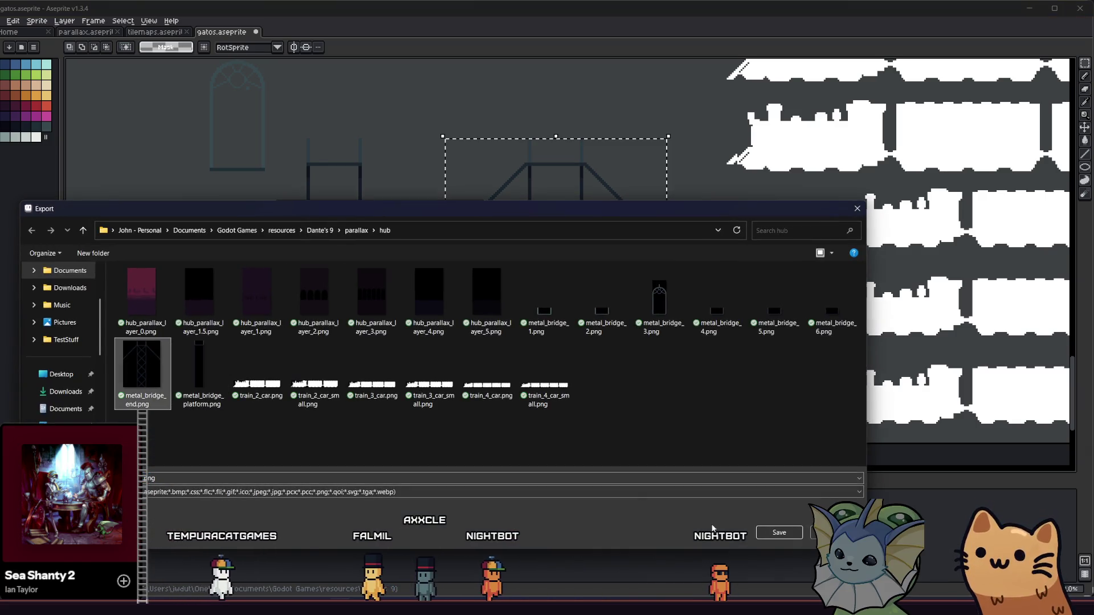
click(800, 534)
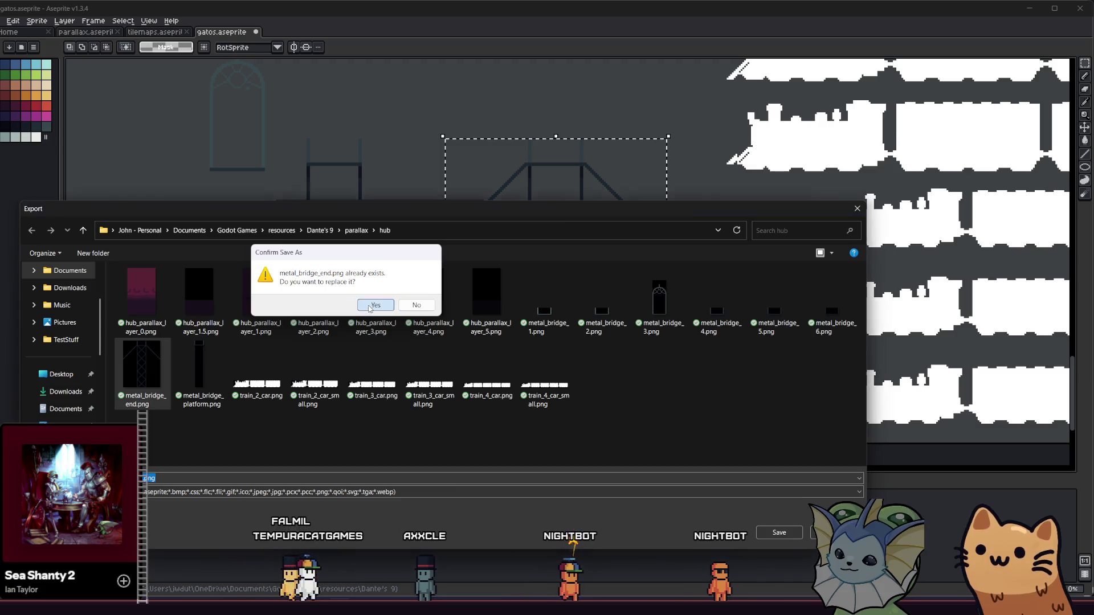
click(375, 304)
click(395, 334)
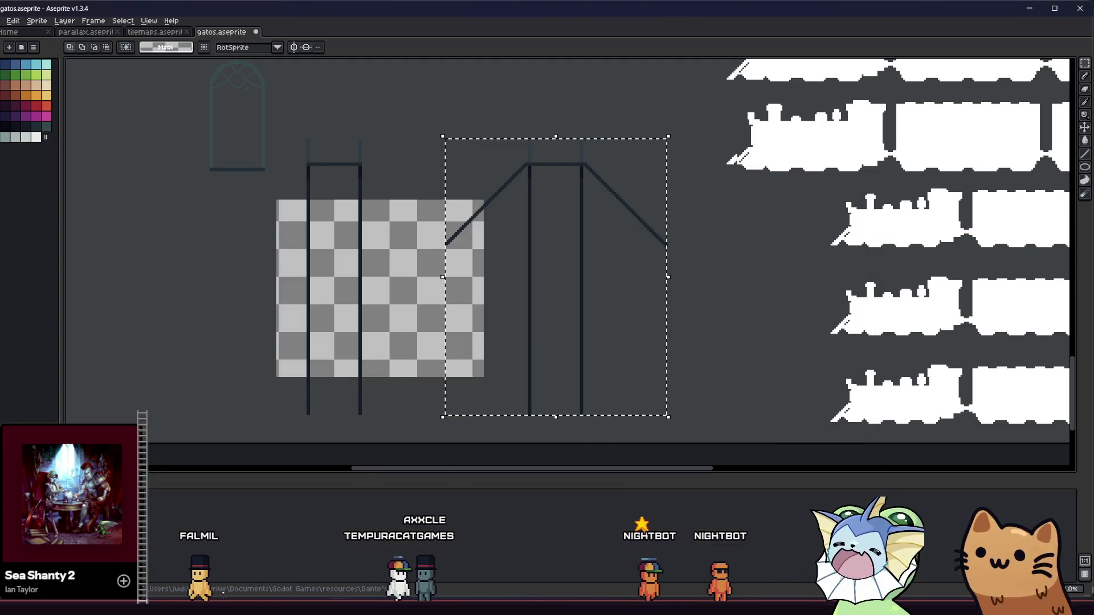
key(alt+Tab)
key(alt+Tab)
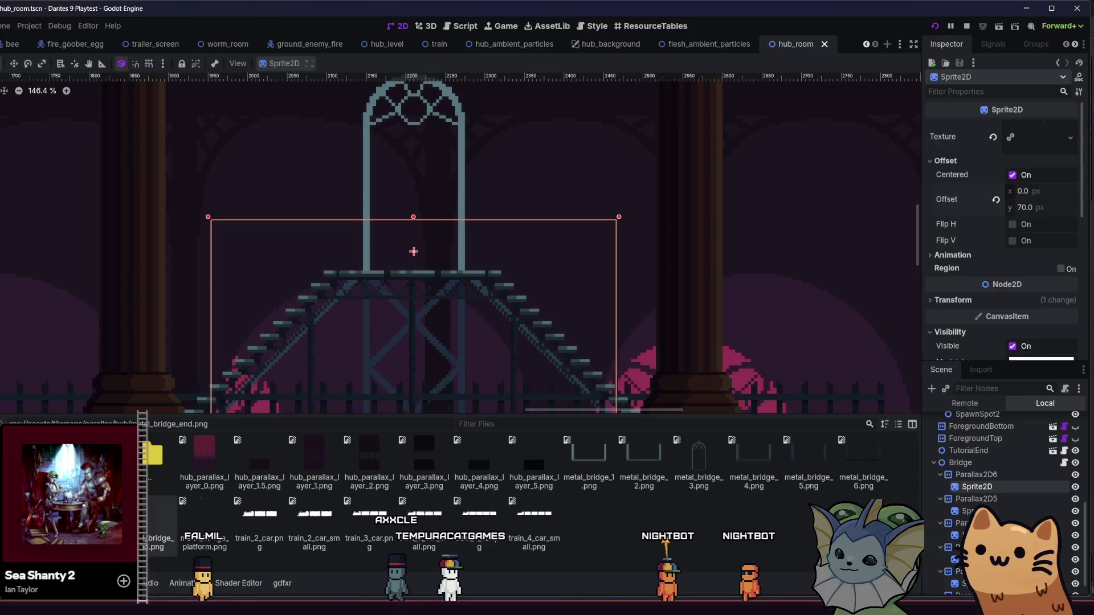
key(alt+Tab)
Step: Reload the new textures, set the bridge sprite's Offset y to 73 px, and save hub_room
ctrl+click(379, 330)
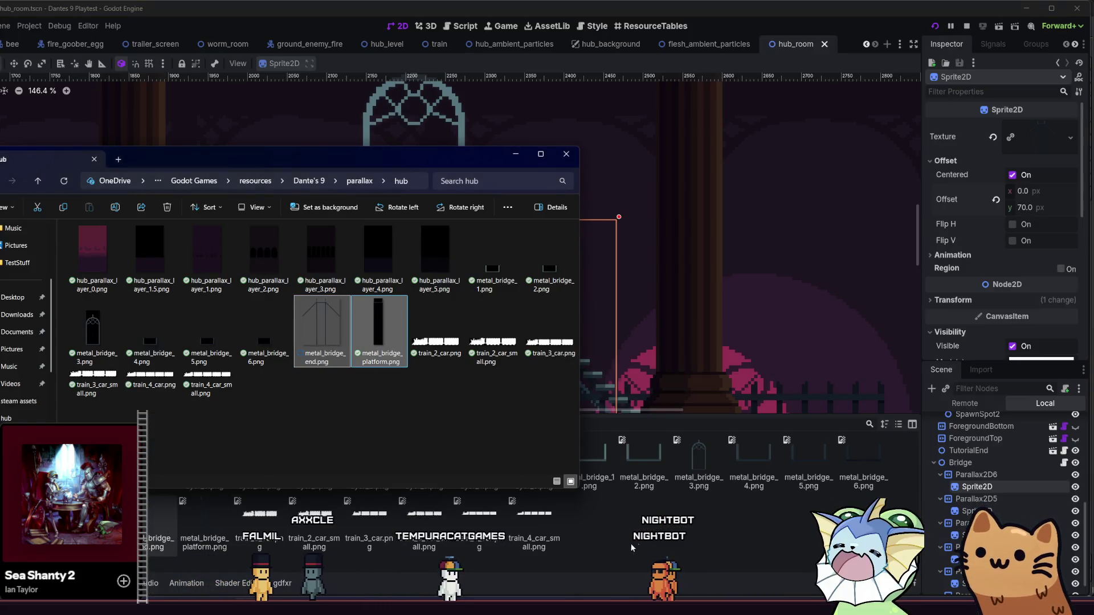
click(632, 548)
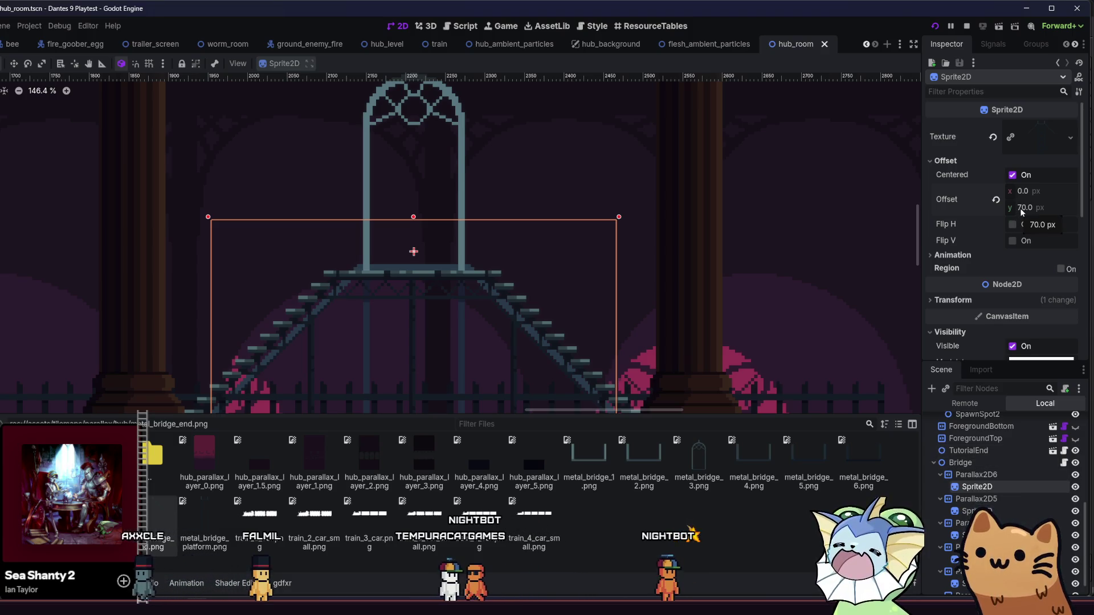
drag(1029, 208, 1052, 207)
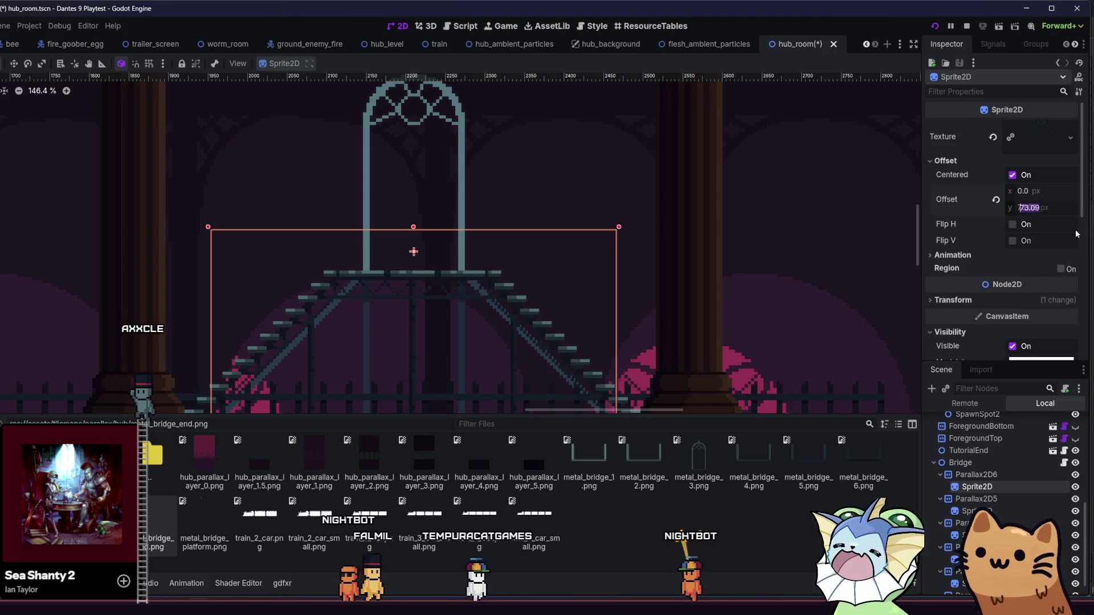
key(Return)
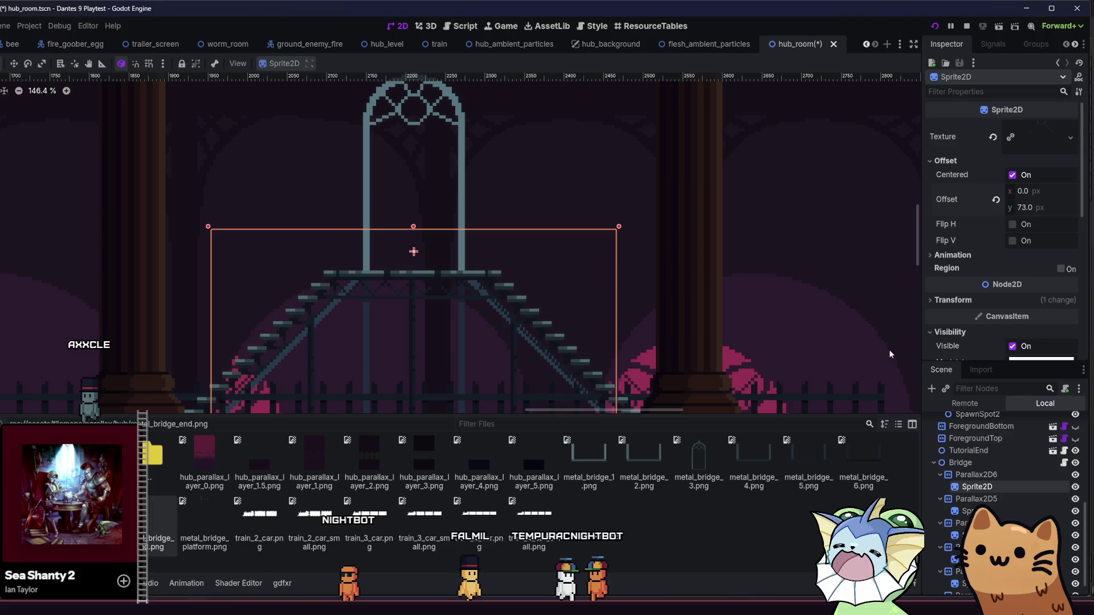
click(969, 511)
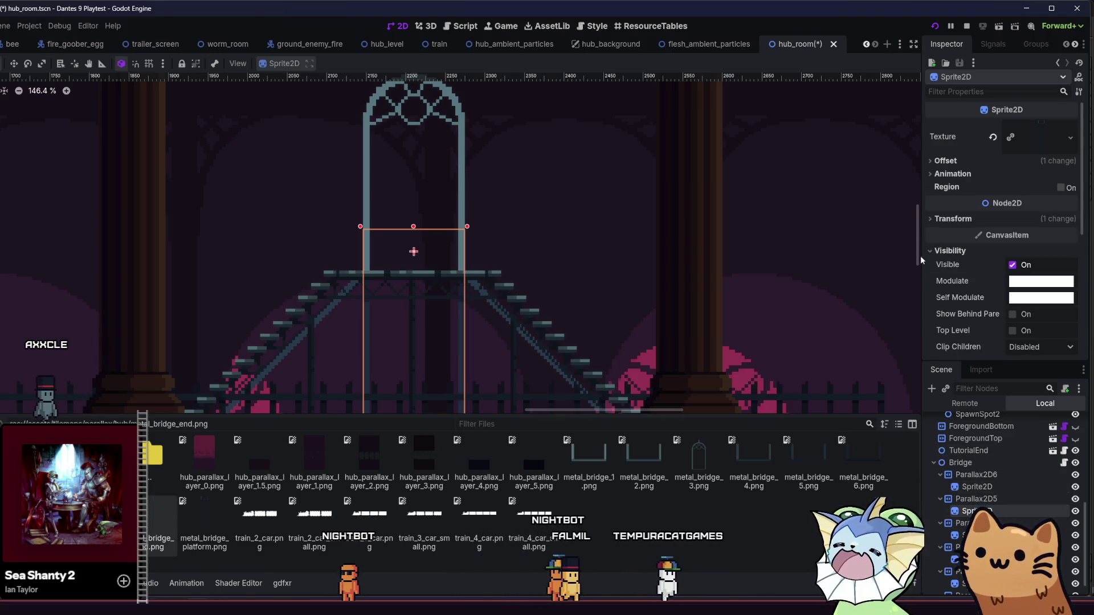
key(ctrl+s)
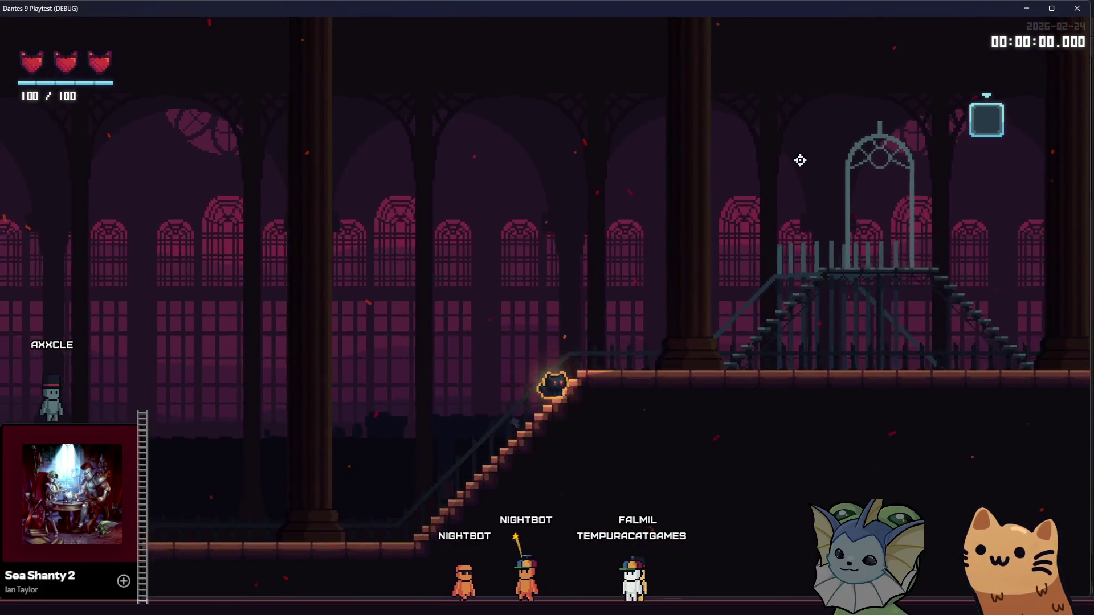
Step: Walk the cat right and up the gate staircase to inspect the new bridge
key(d)
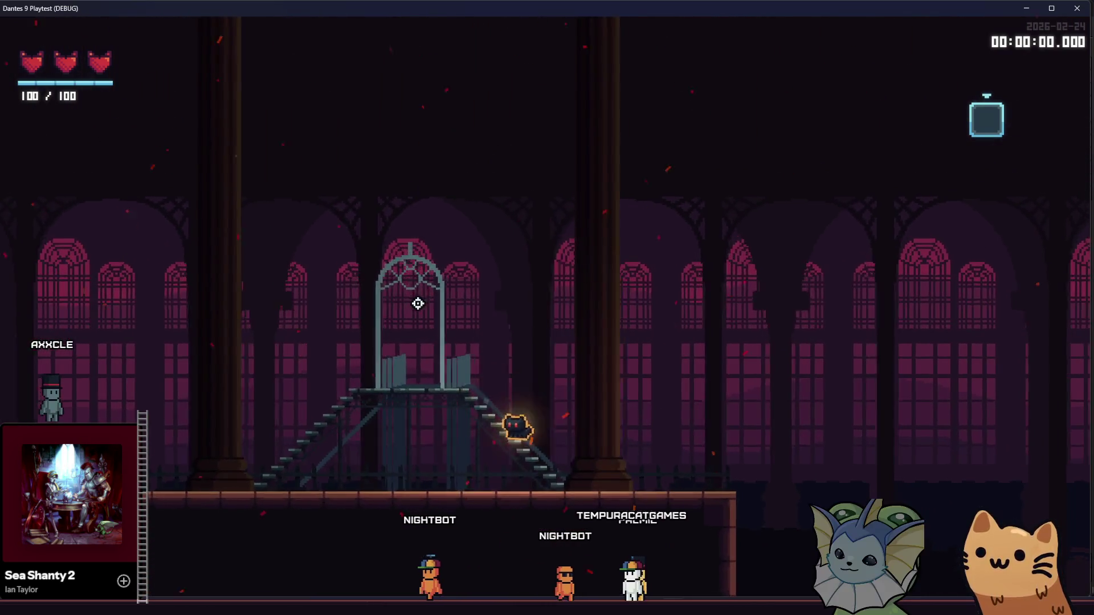
key(d)
mouse_move(200, 606)
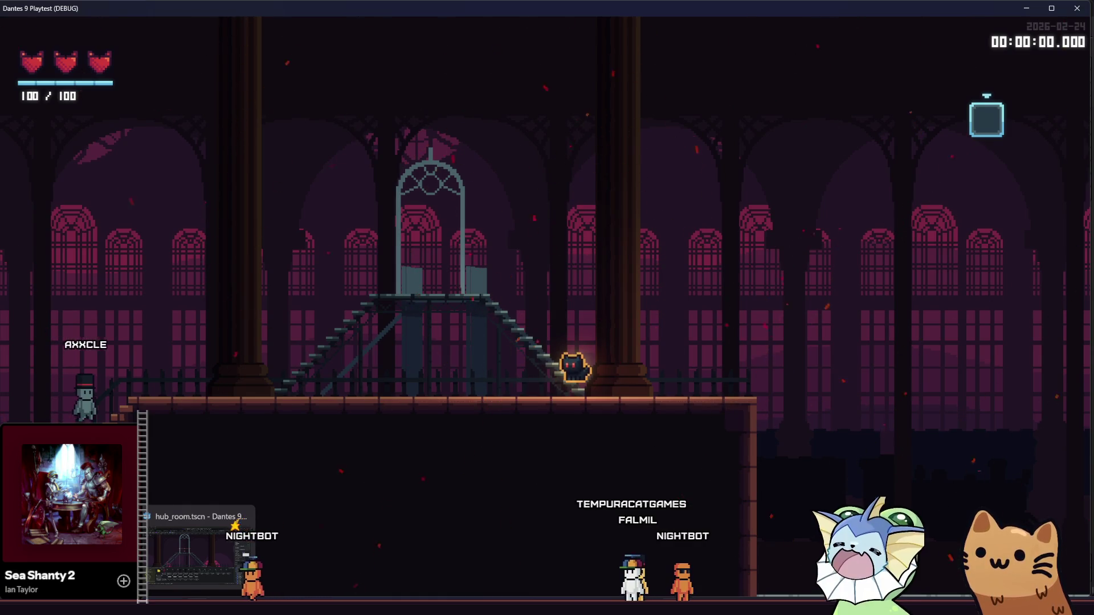
Step: In gatos.aseprite, marquee the left bridge post and set a non-contiguous Paint Bucket with the dark swatch
mouse_move(339, 606)
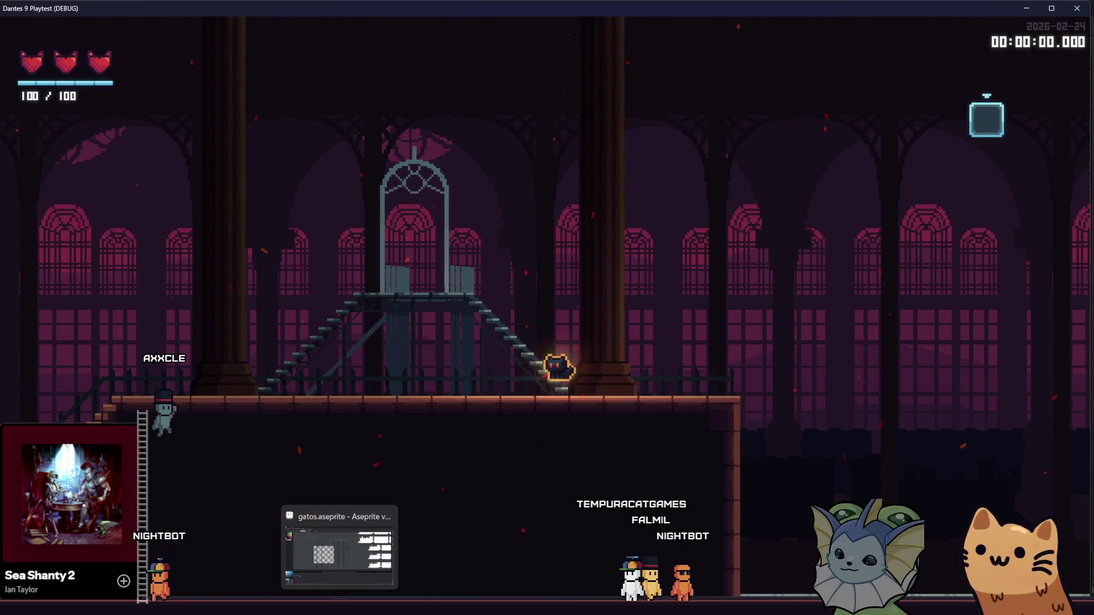
click(339, 546)
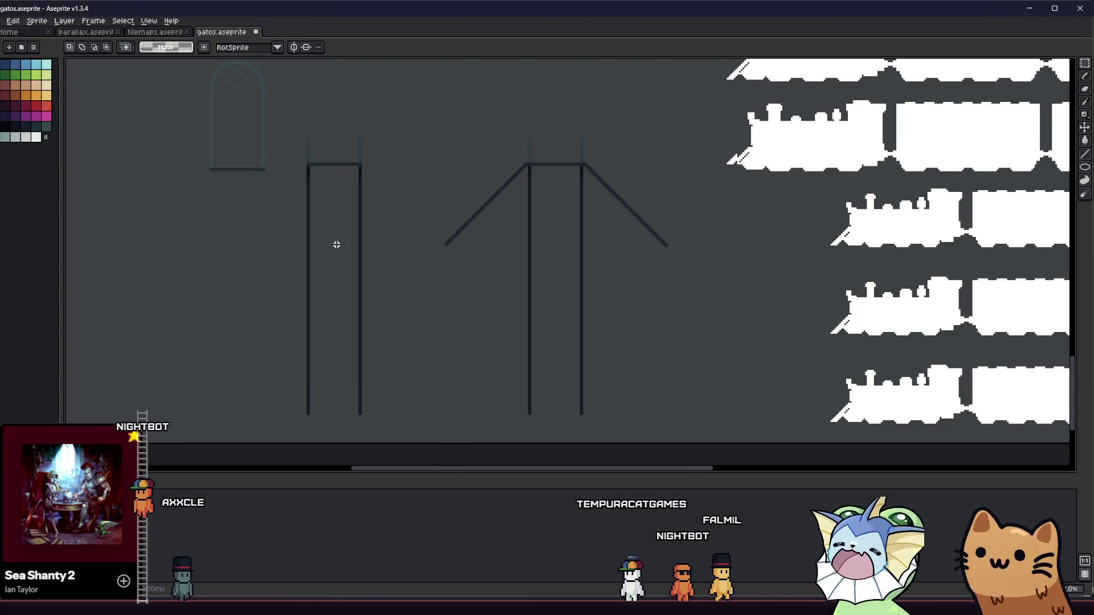
mouse_move(308, 139)
mouse_down()
mouse_move(374, 303)
mouse_move(360, 400)
mouse_up()
key(g)
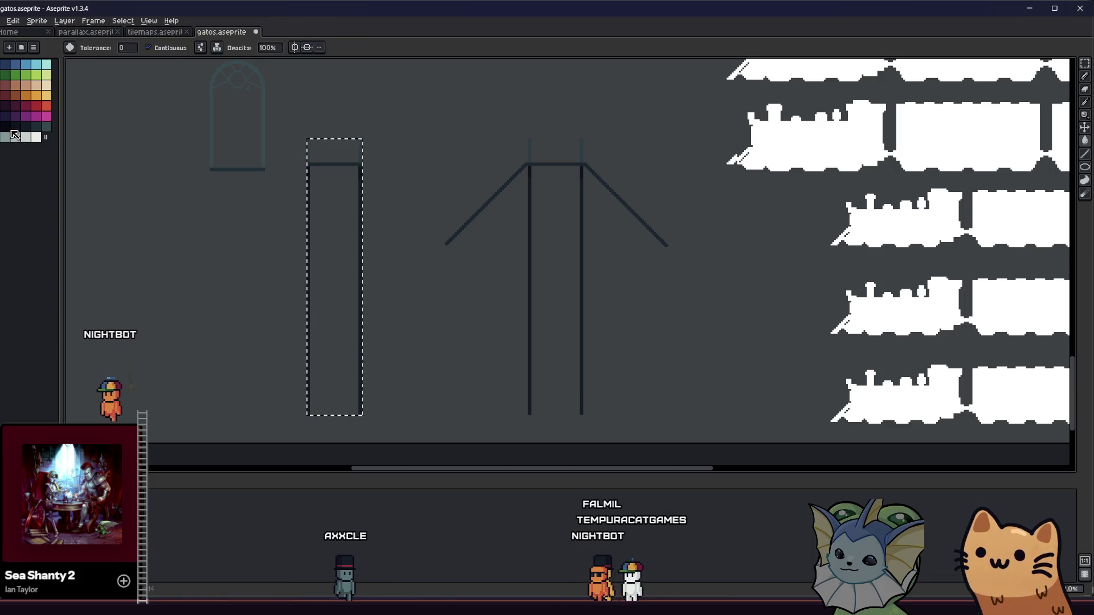
scroll(256, 134, up, 4)
key(ctrl+shift+Tab)
click(164, 48)
key(ctrl+Tab)
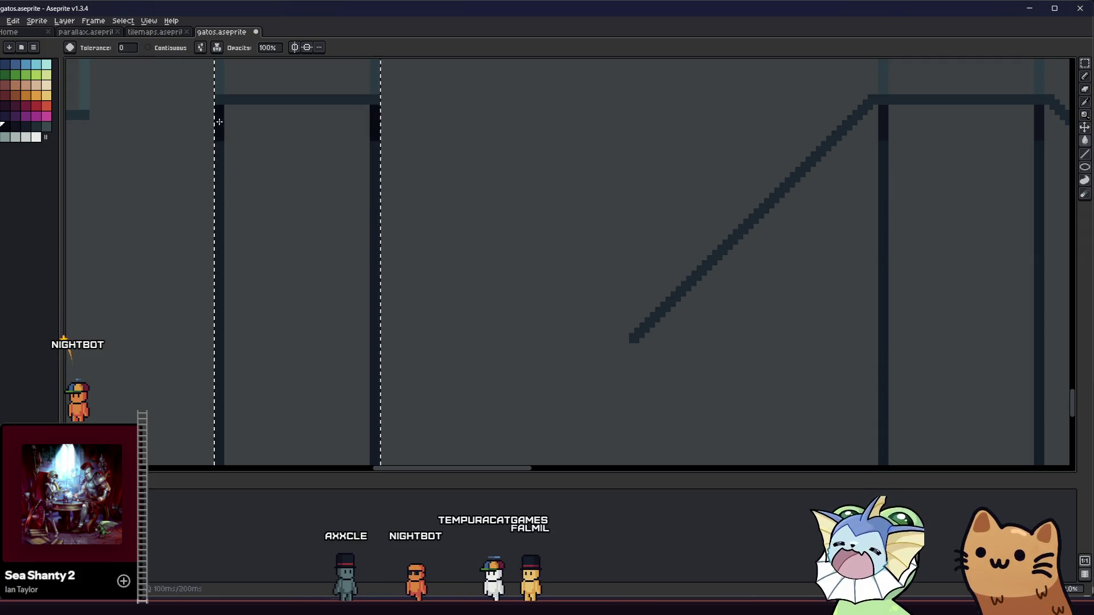
click(15, 125)
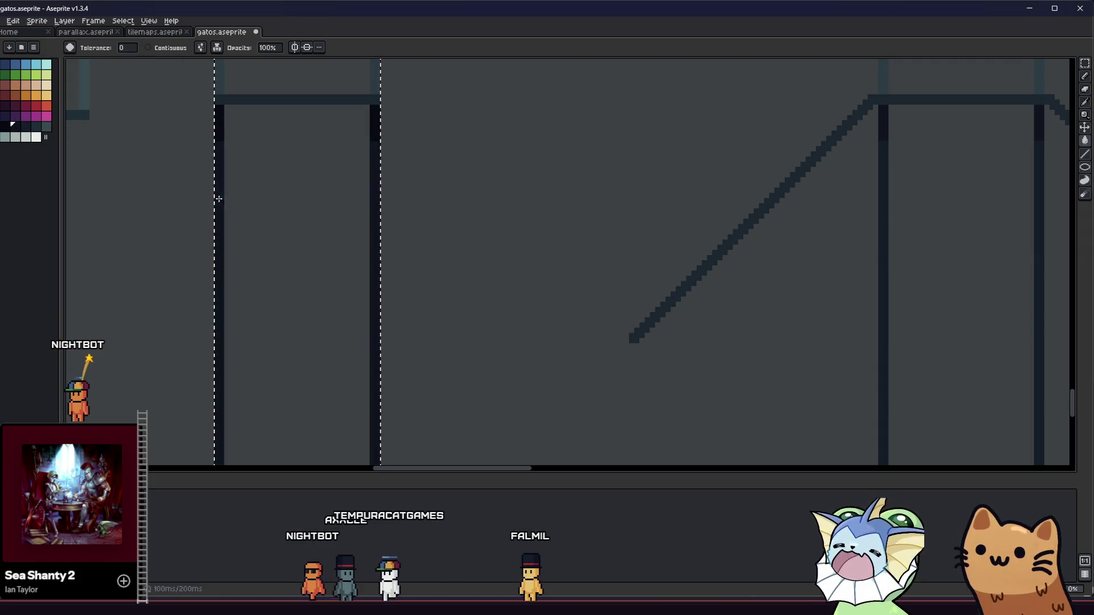
scroll(201, 228, up, 1)
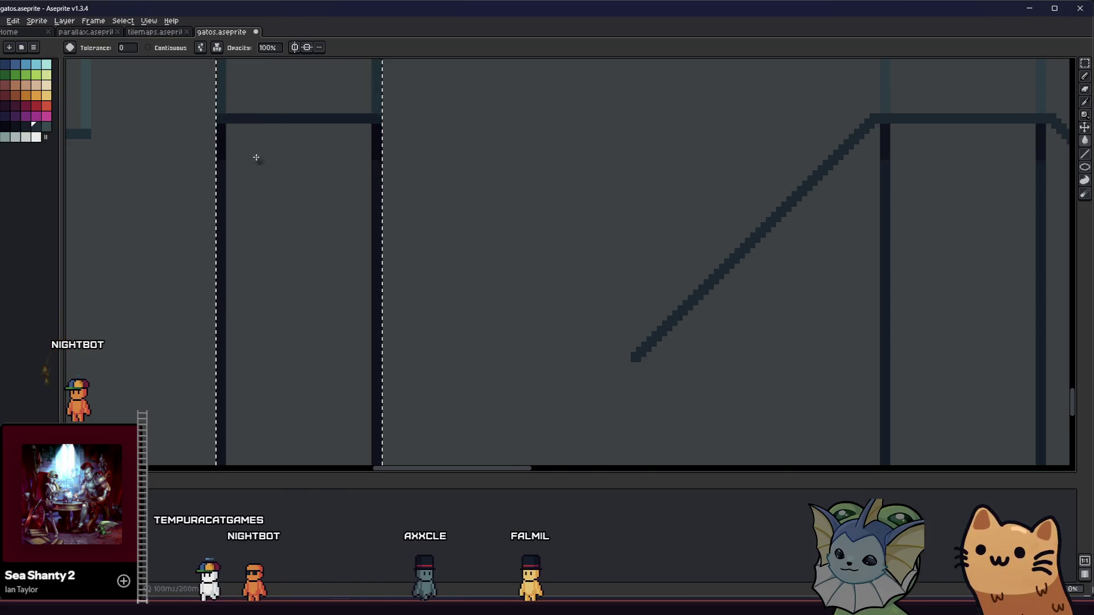
scroll(256, 157, down, 1)
key(v)
Step: Marquee the bridge end, fill its crossbar and post tops dark, then the two posts darker
mouse_move(557, 222)
mouse_down()
mouse_move(686, 374)
mouse_move(615, 297)
mouse_move(626, 340)
mouse_up()
scroll(686, 373, down, 2)
scroll(615, 298, up, 2)
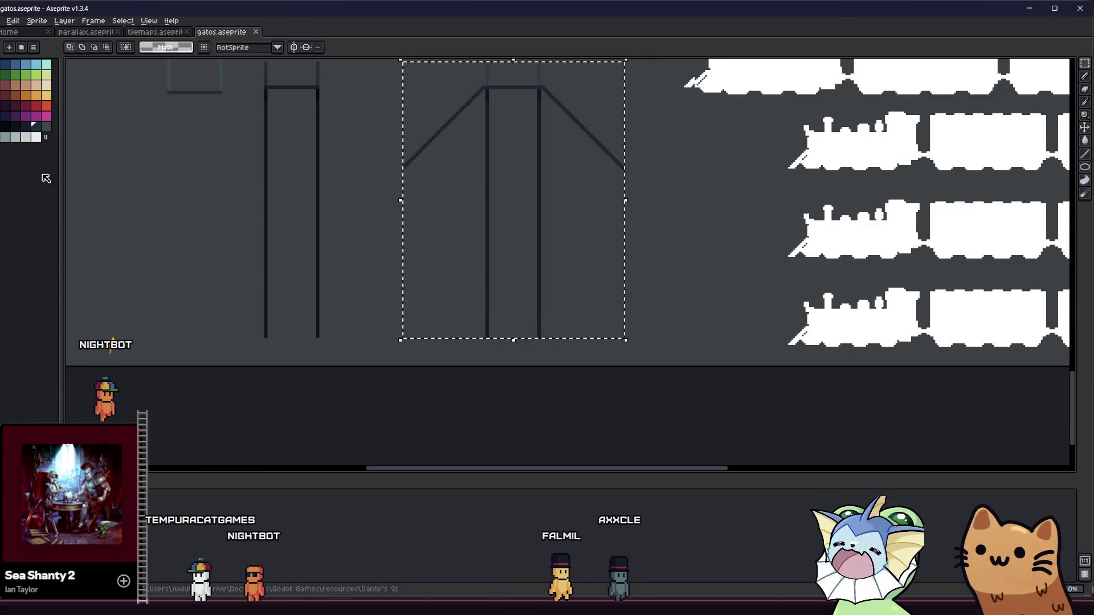
key(g)
scroll(539, 101, up, 2)
click(528, 84)
click(17, 127)
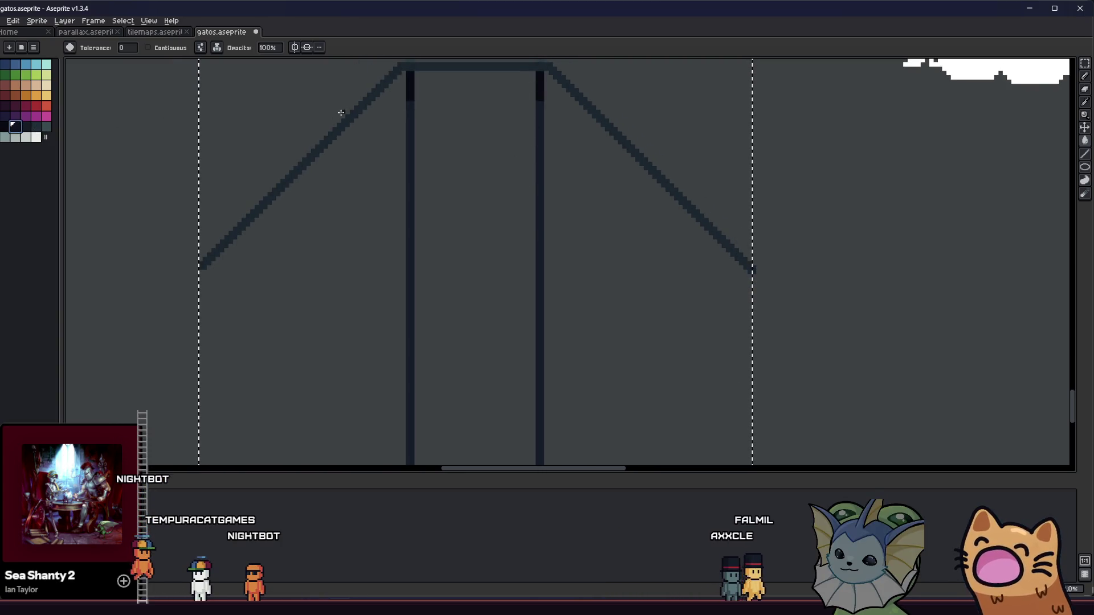
click(358, 108)
key(ctrl+z)
click(408, 111)
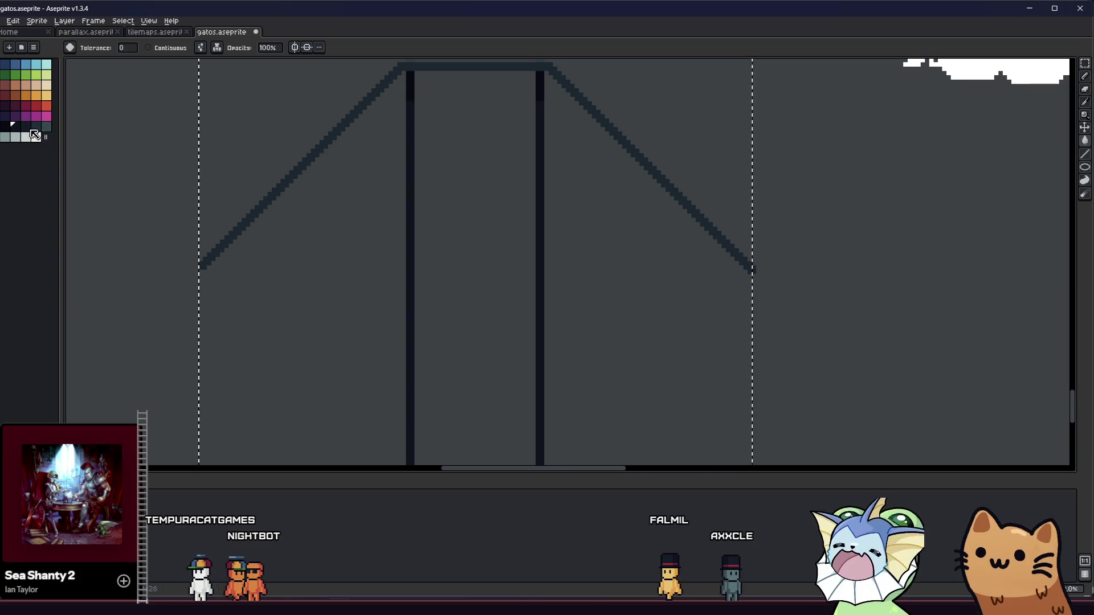
scroll(325, 151, up, 1)
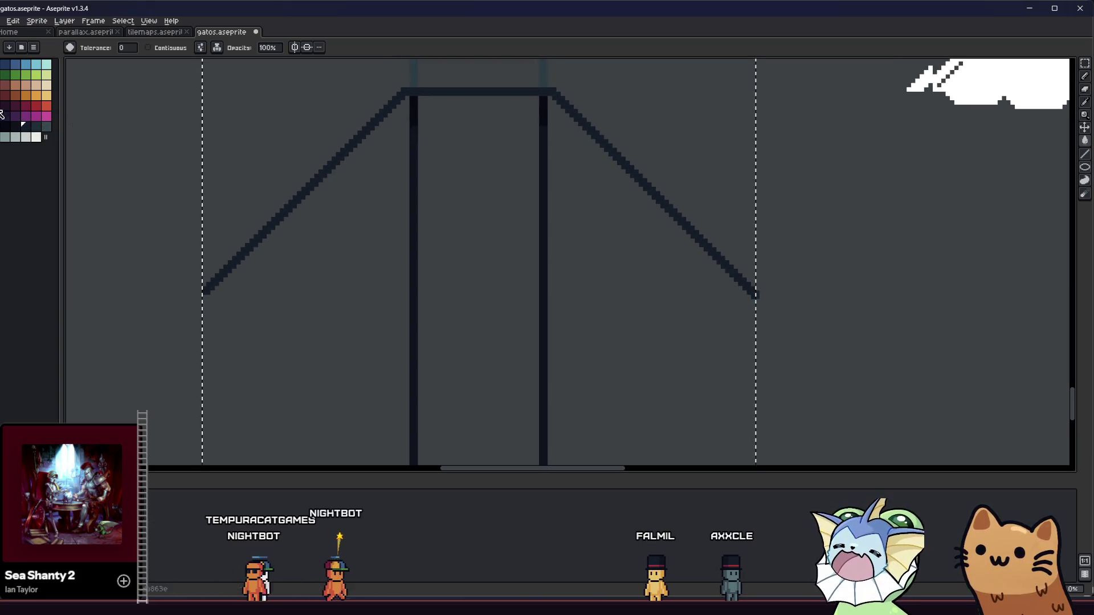
scroll(311, 125, up, 2)
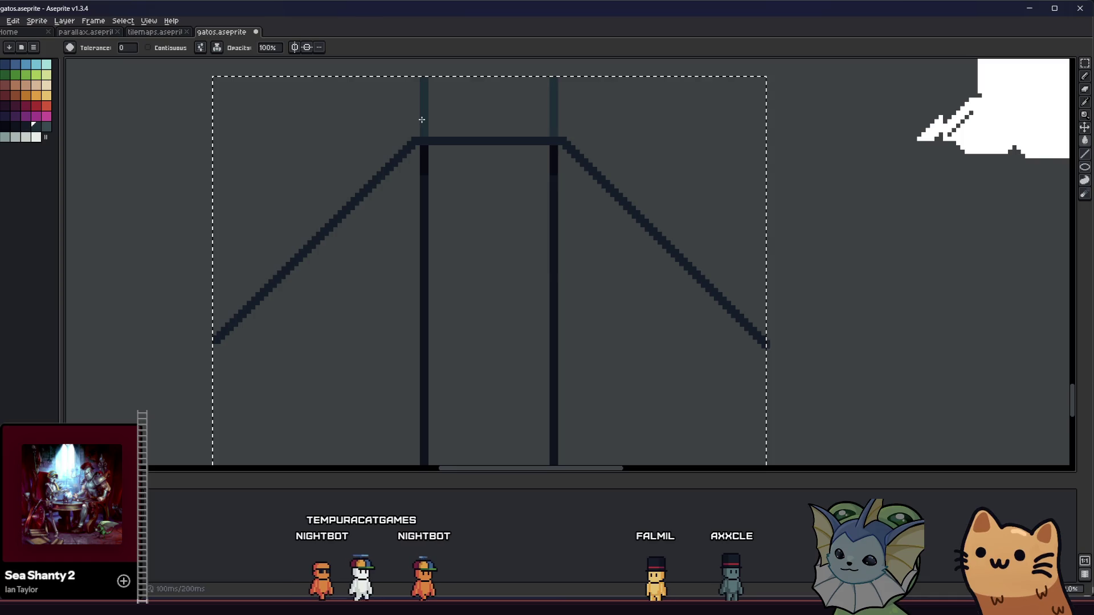
Step: Export the selected bridge end over metal_bridge_end.png, confirming the overwrite
click(3, 21)
mouse_move(25, 105)
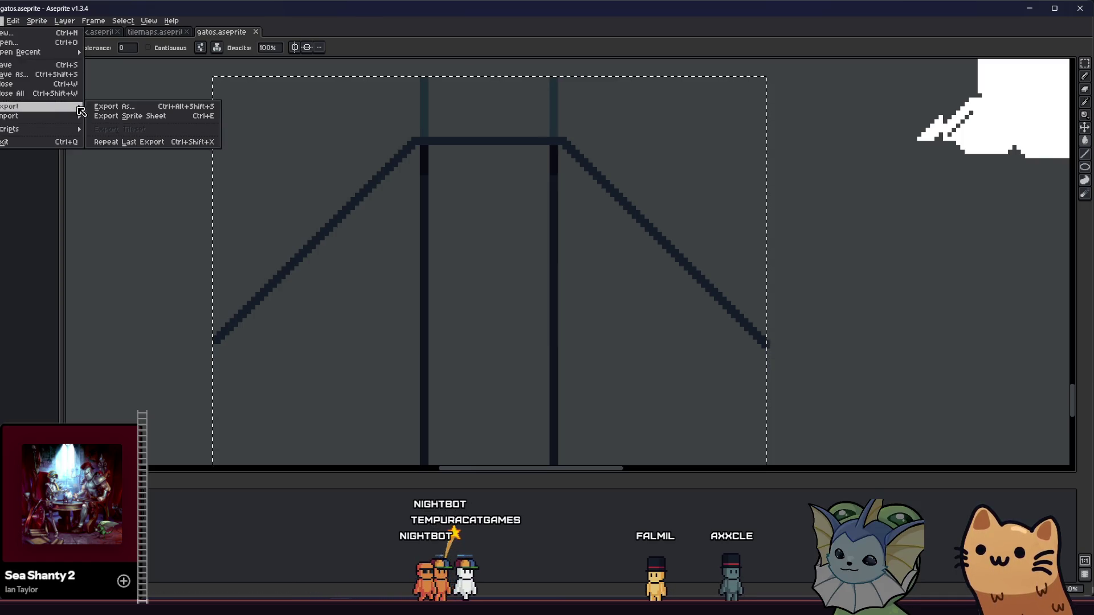
click(114, 105)
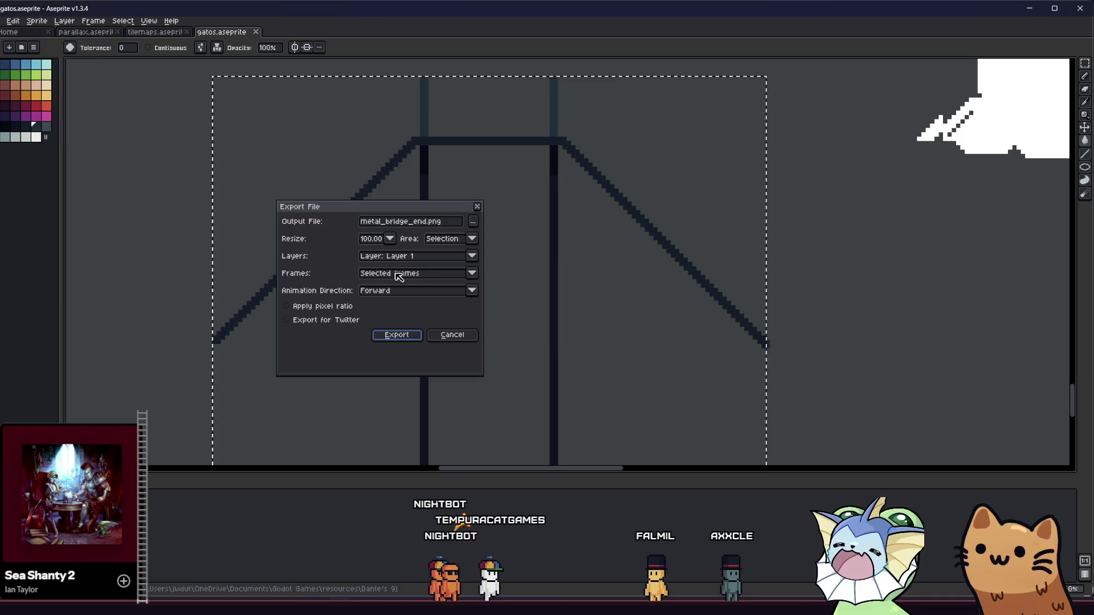
click(395, 335)
click(527, 339)
scroll(488, 298, down, 3)
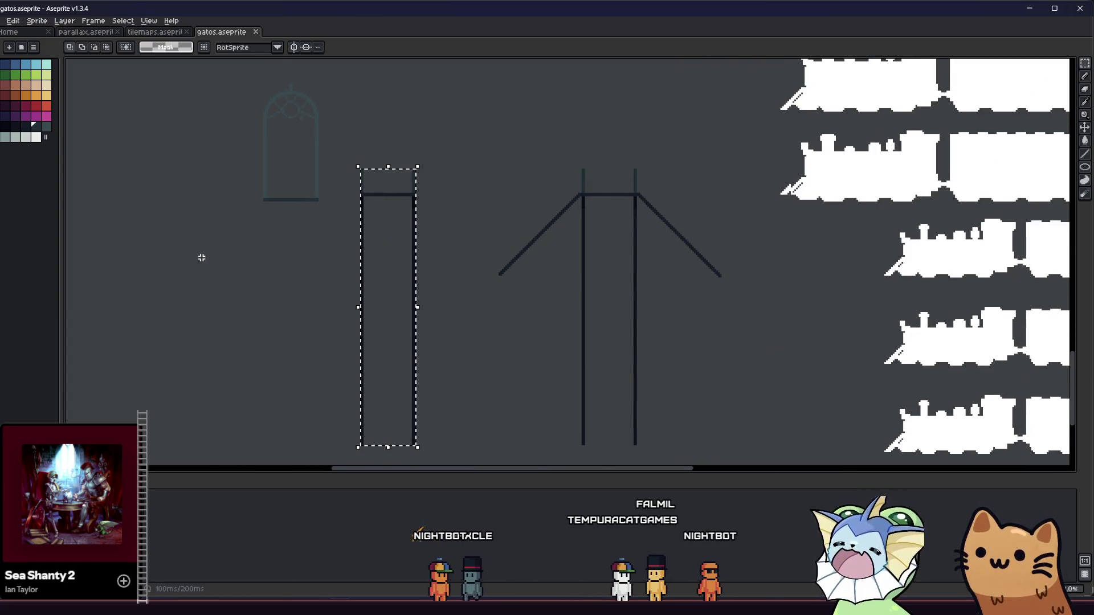
Step: Export the selected narrow tower over metal_bridge_platform.png, agreeing to replace the file
click(17, 31)
click(221, 32)
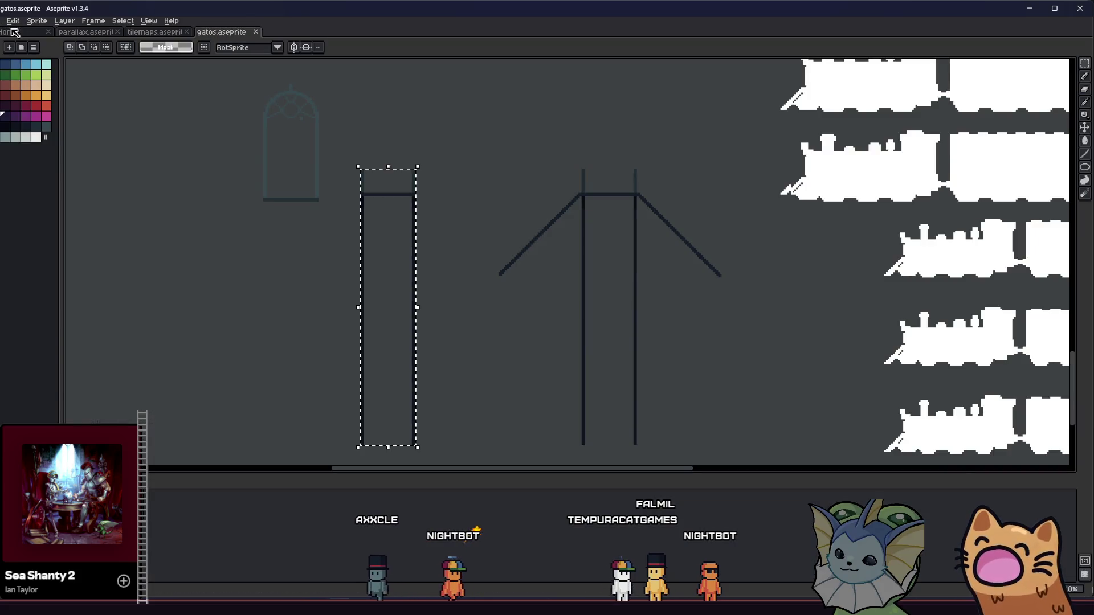
click(1, 21)
mouse_move(45, 101)
click(101, 109)
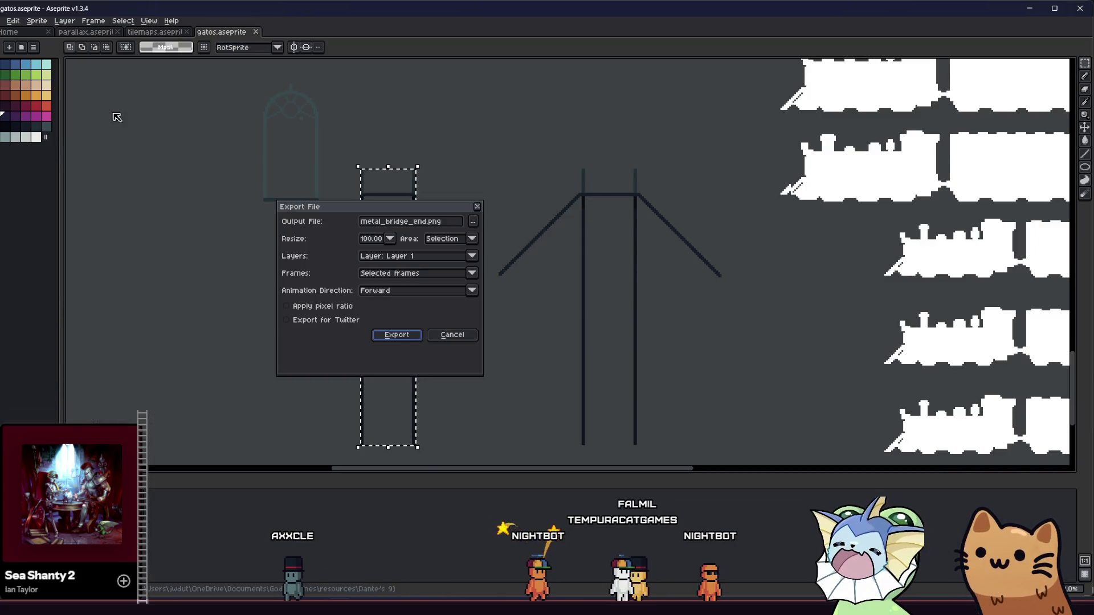
click(472, 222)
click(216, 386)
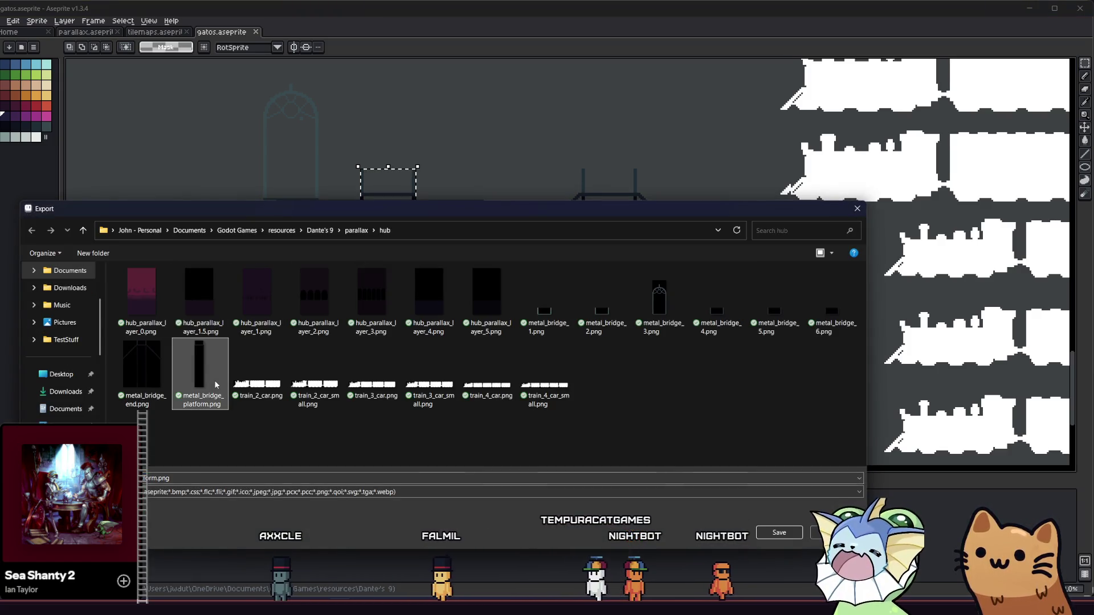
click(778, 534)
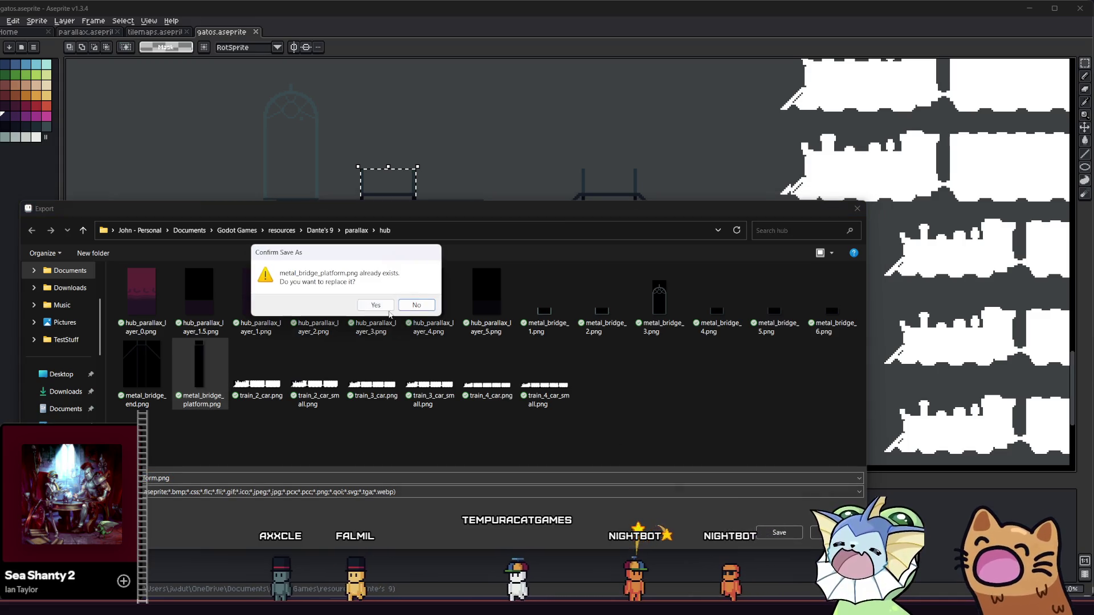
click(375, 305)
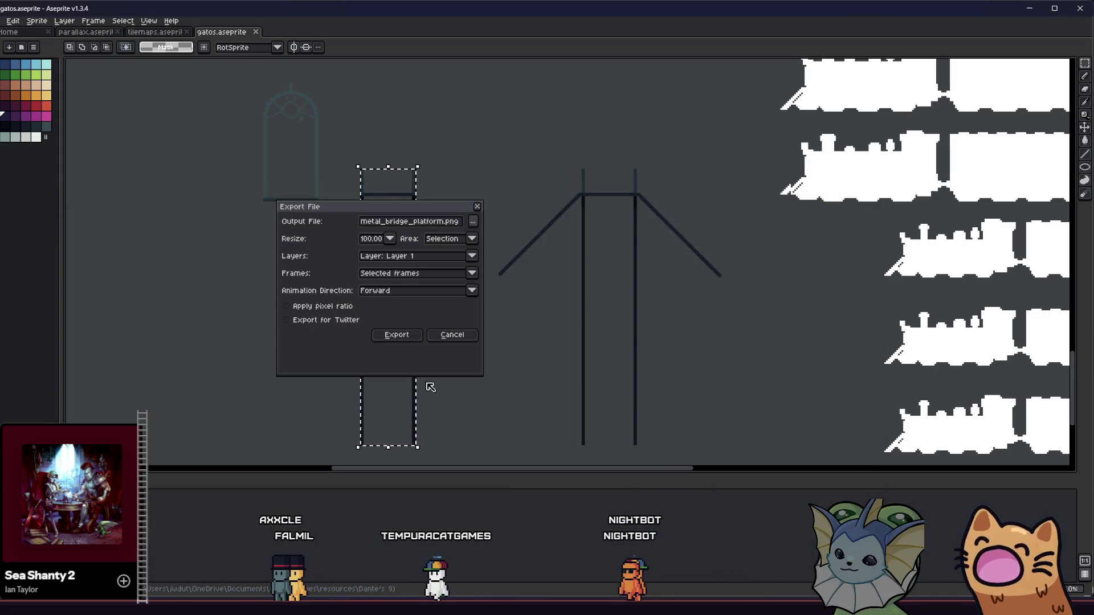
click(406, 340)
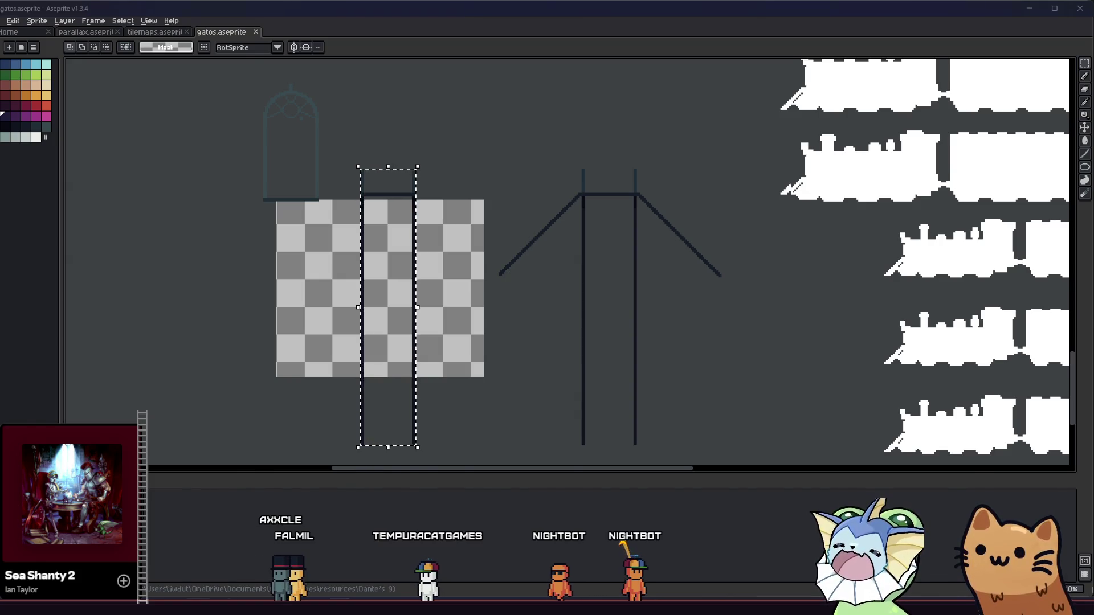
key(alt+Tab)
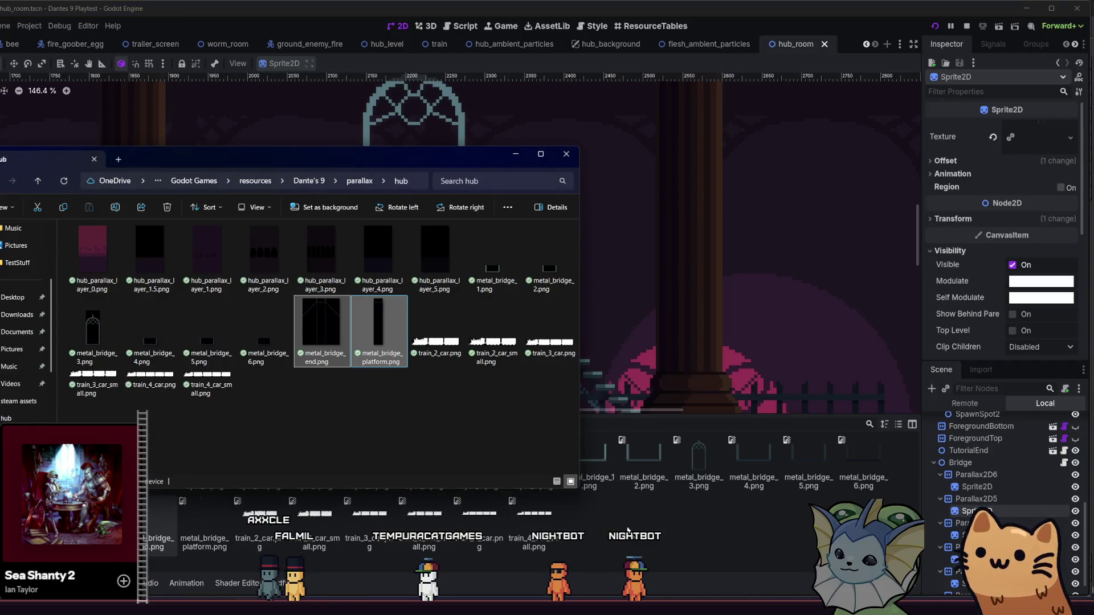
Step: Save hub_room and playtest it, walking the cat down the gate stairs and back up
click(627, 530)
key(ctrl+s)
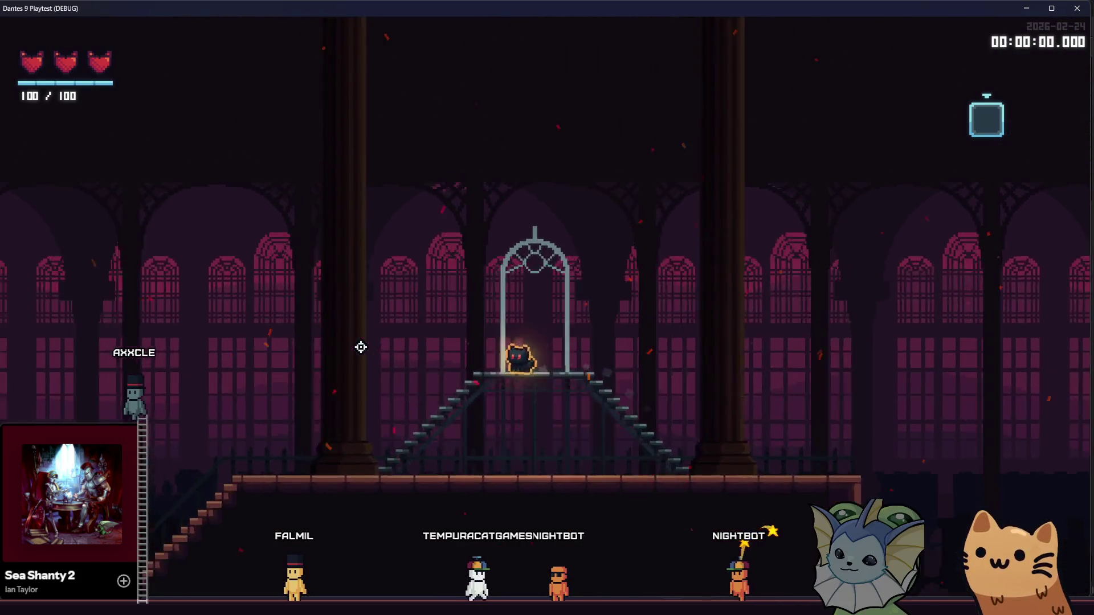
key(a)
key(a)
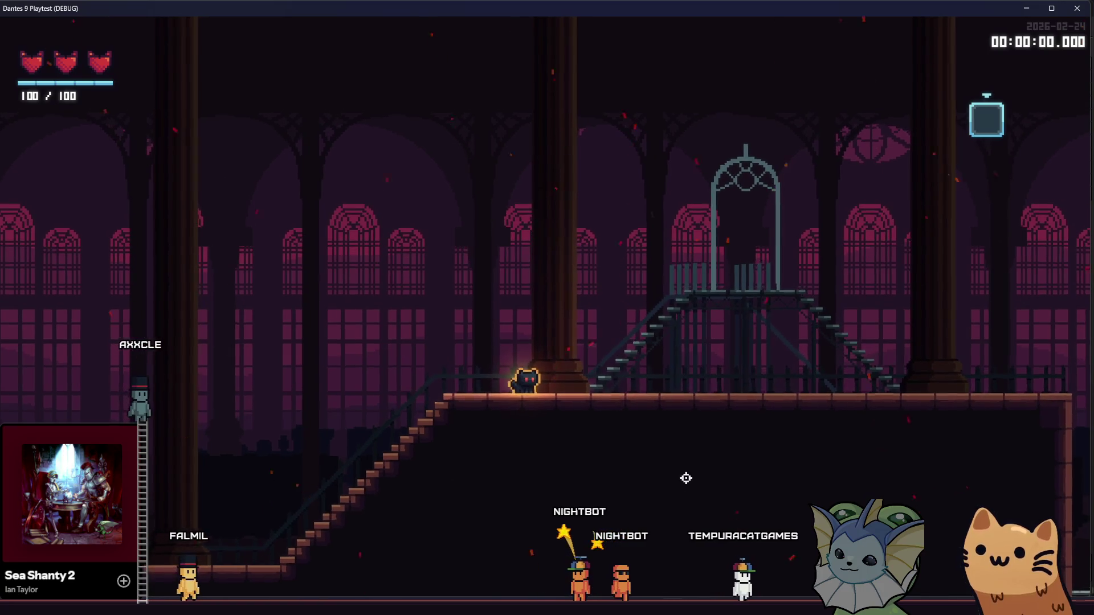
key(a)
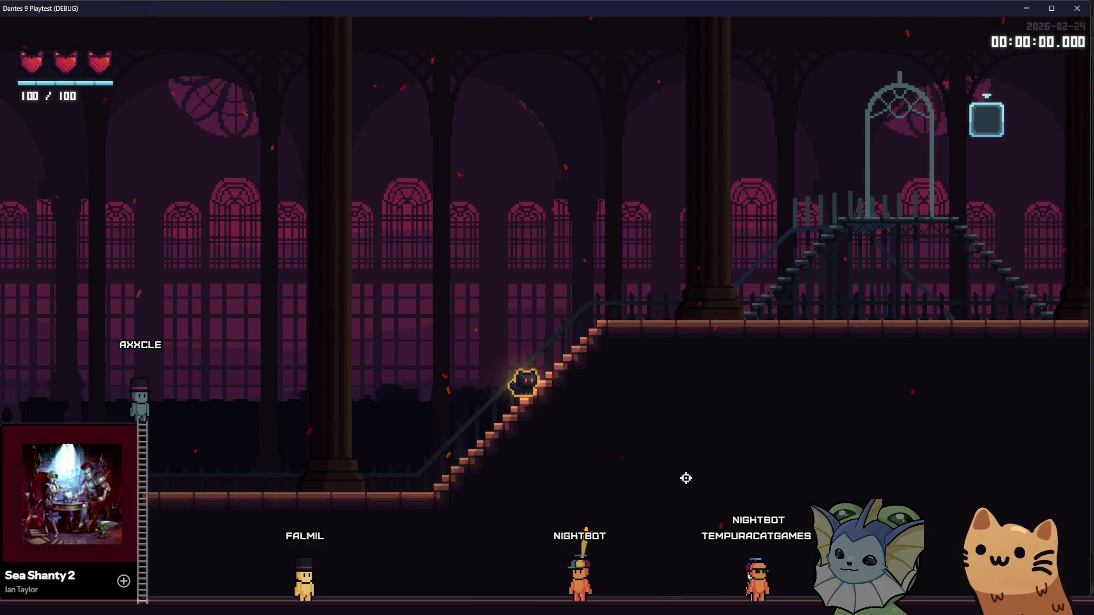
key(d)
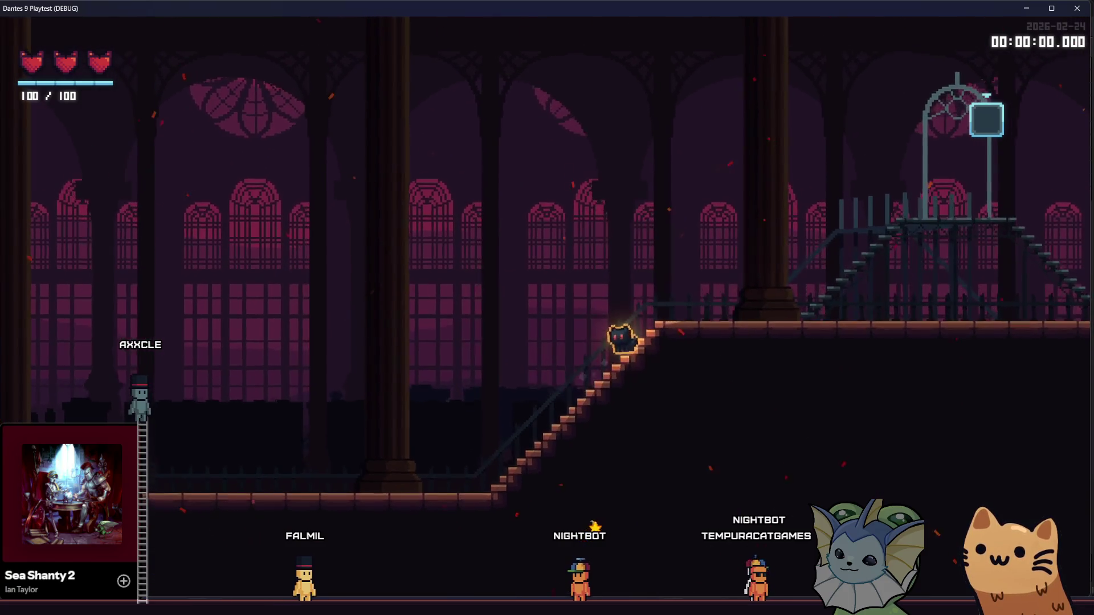
key(alt+Tab)
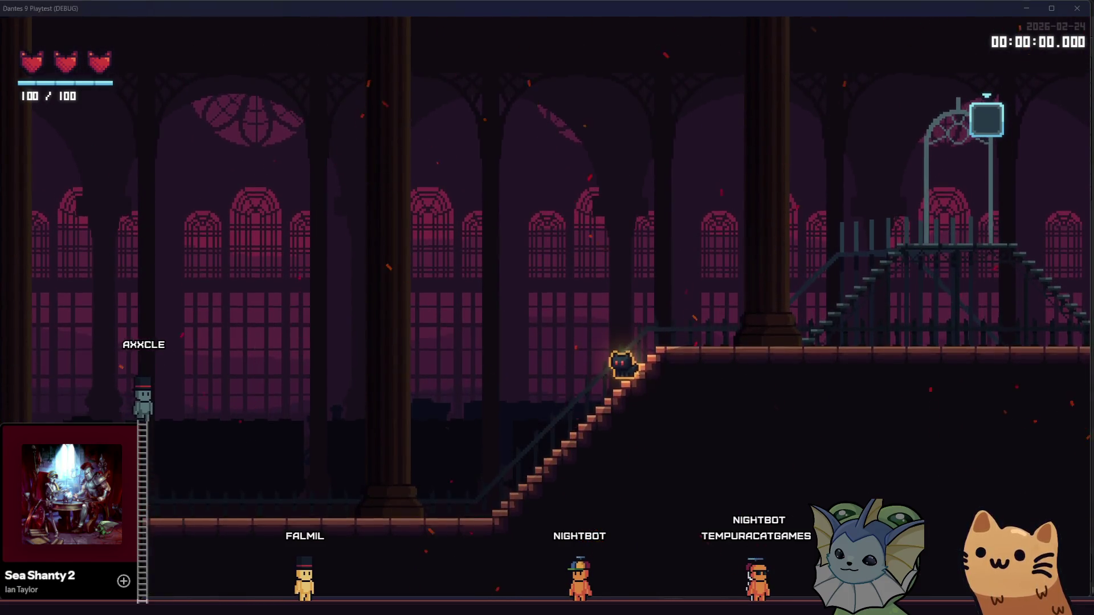
key(alt+Tab)
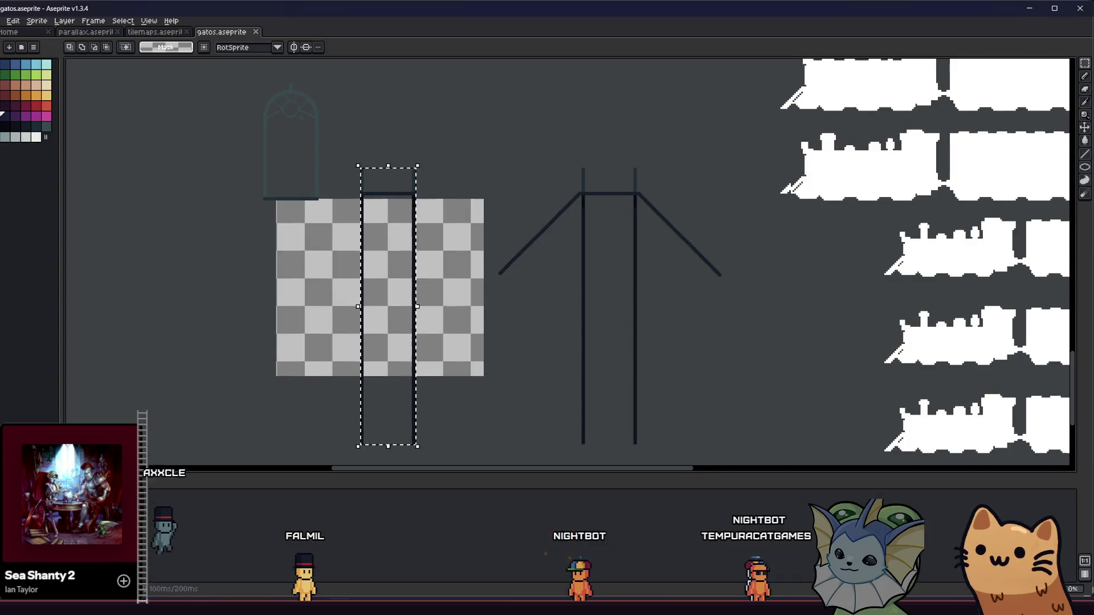
Step: Marquee both tower drawings and fill their post tops with the dark palette colour
key(ctrl+d)
drag(550, 245, 293, 421)
drag(352, 441, 352, 439)
key(g)
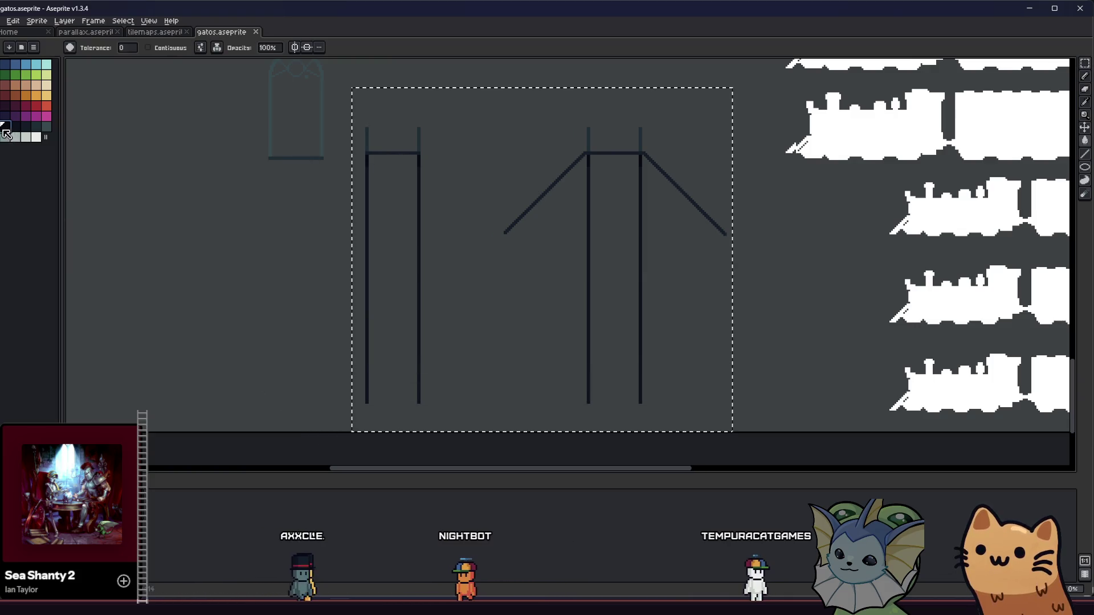
scroll(423, 178, up, 2)
scroll(395, 186, up, 1)
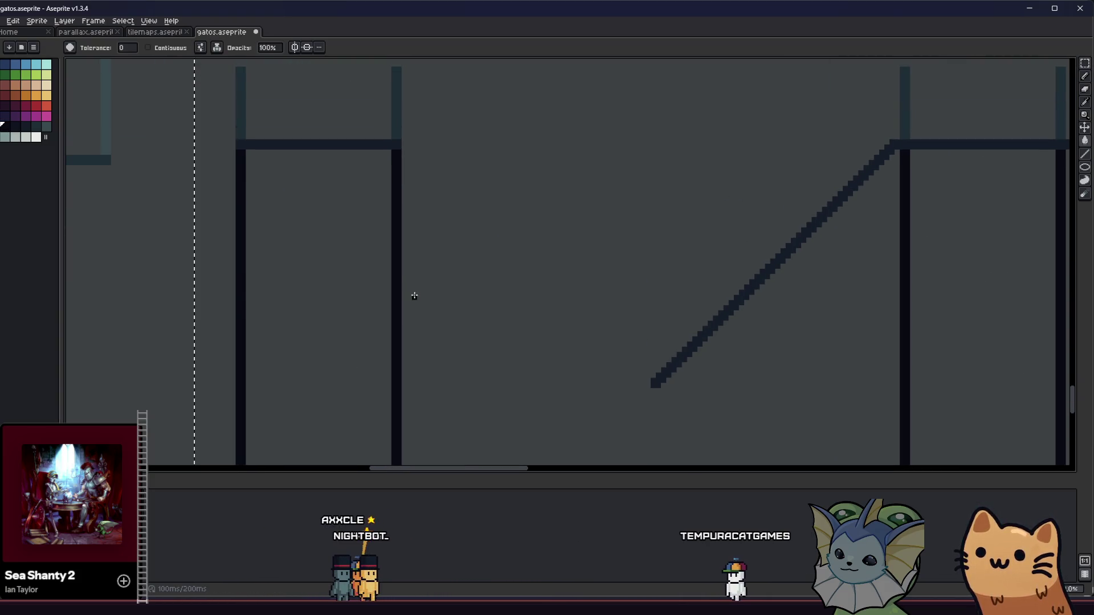
click(15, 126)
click(325, 147)
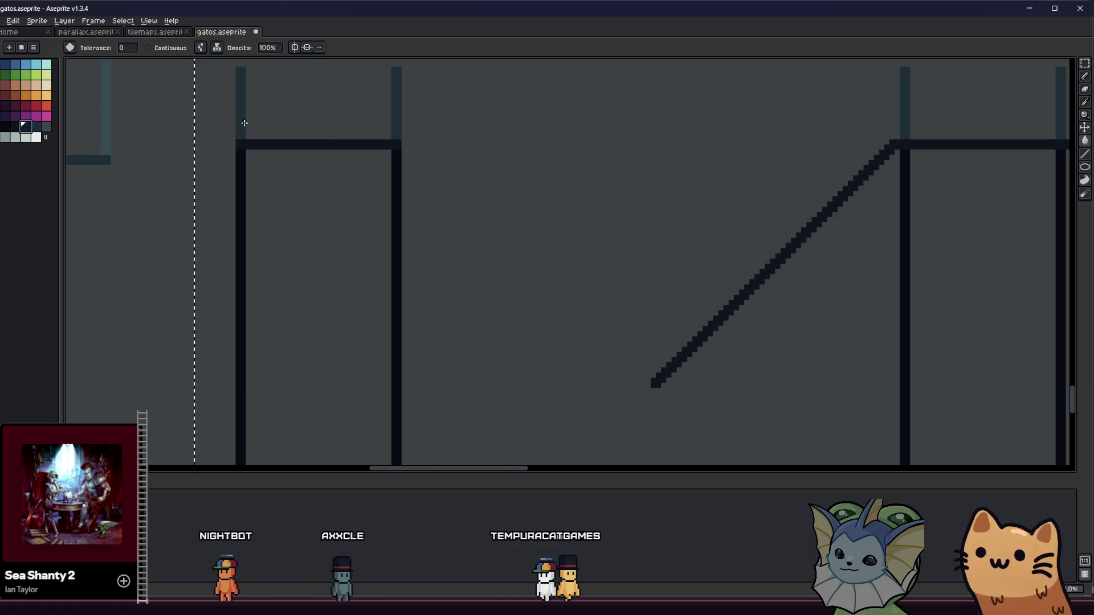
scroll(239, 142, down, 2)
Step: Marquee the narrow two-post tower with the rectangular selection tool
key(m)
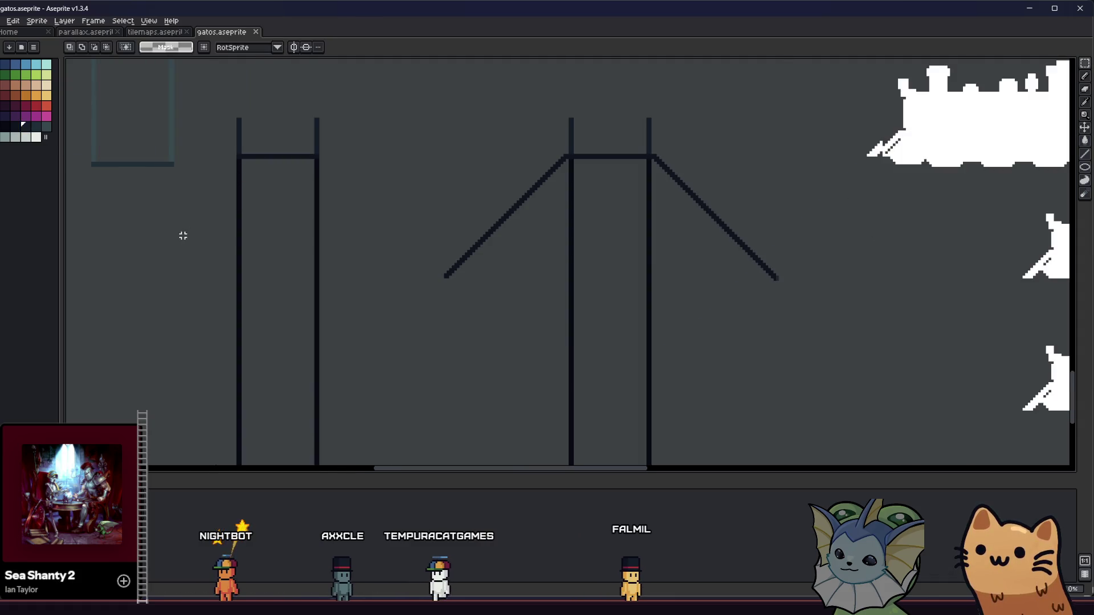
scroll(221, 231, down, 3)
scroll(222, 231, up, 1)
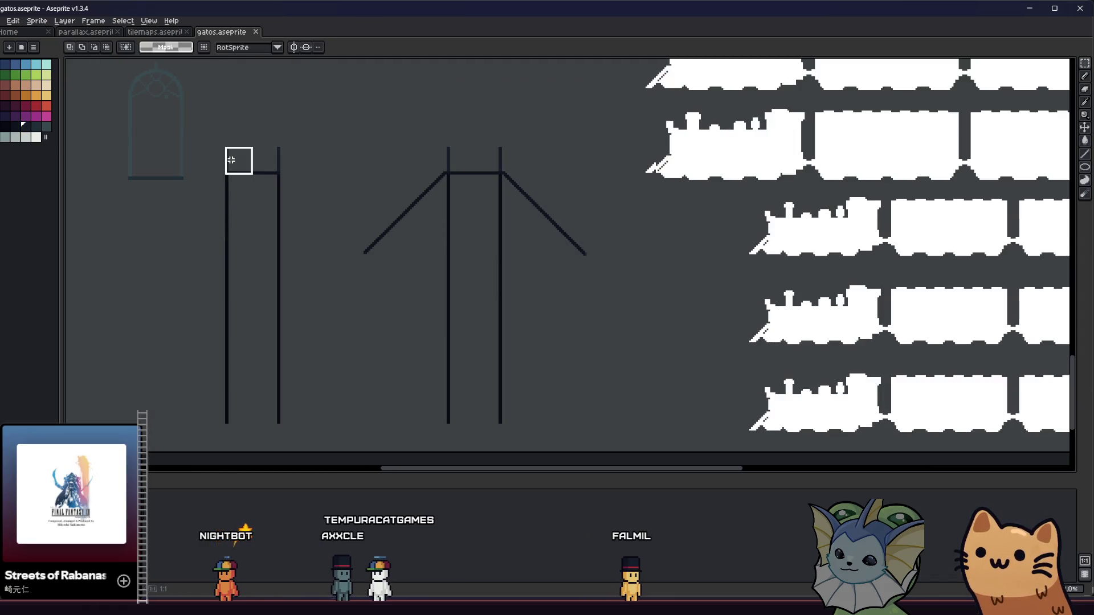
drag(267, 383, 275, 412)
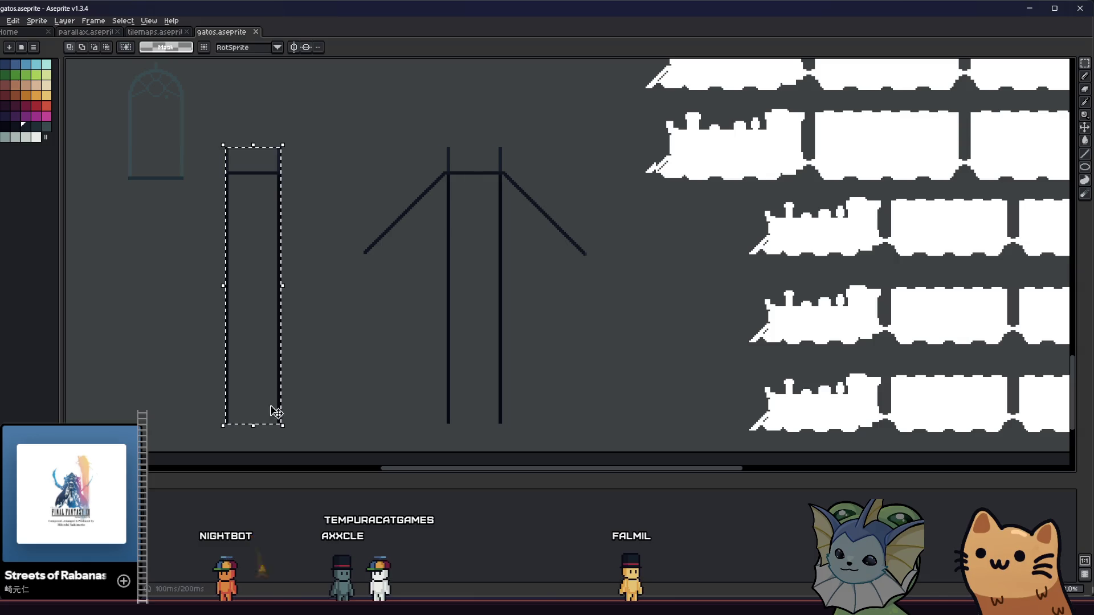
Step: Export the narrow tower over metal_bridge_platform.png, confirming the overwrite
click(3, 22)
mouse_move(35, 120)
click(108, 106)
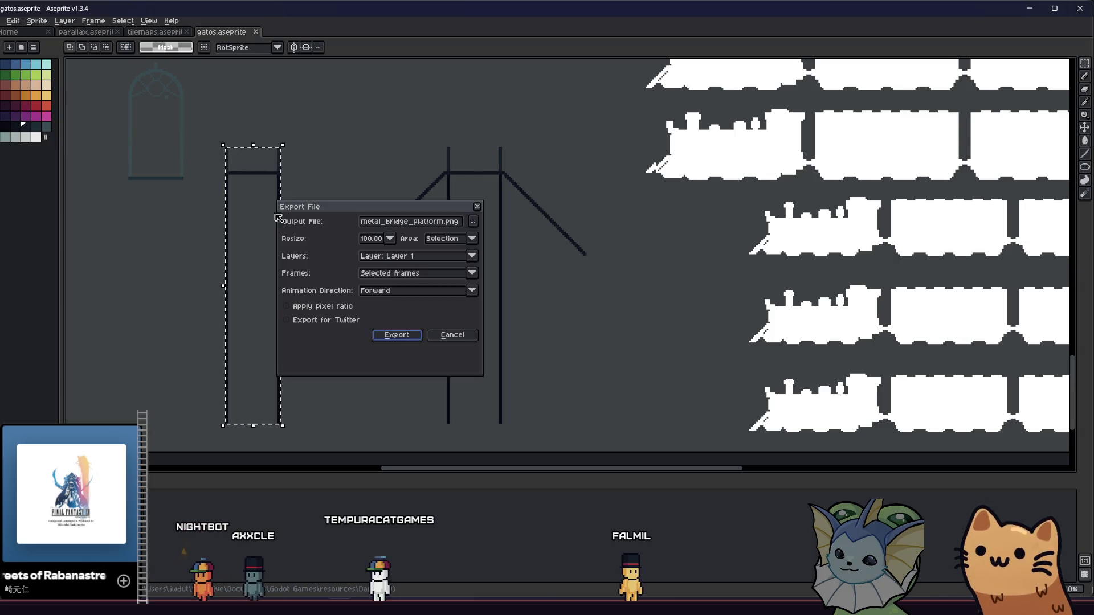
click(378, 334)
click(484, 331)
Step: Select the braced tower and export it over metal_bridge_end.png, confirming the overwrite
mouse_move(364, 148)
mouse_down()
mouse_move(534, 376)
mouse_move(585, 425)
mouse_up()
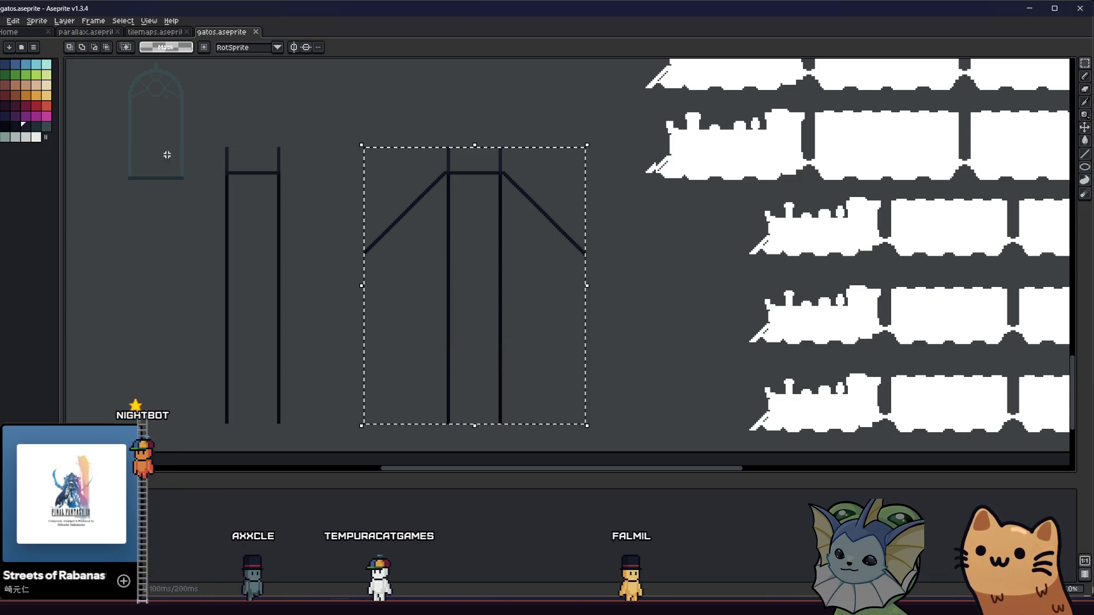
click(3, 22)
mouse_move(34, 105)
click(109, 107)
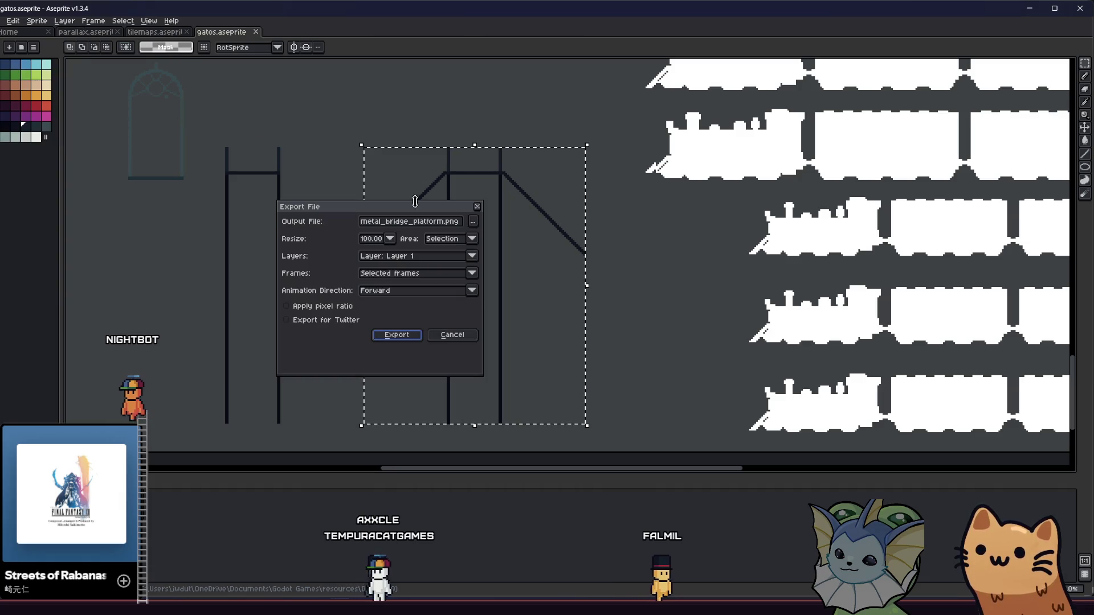
key(Return)
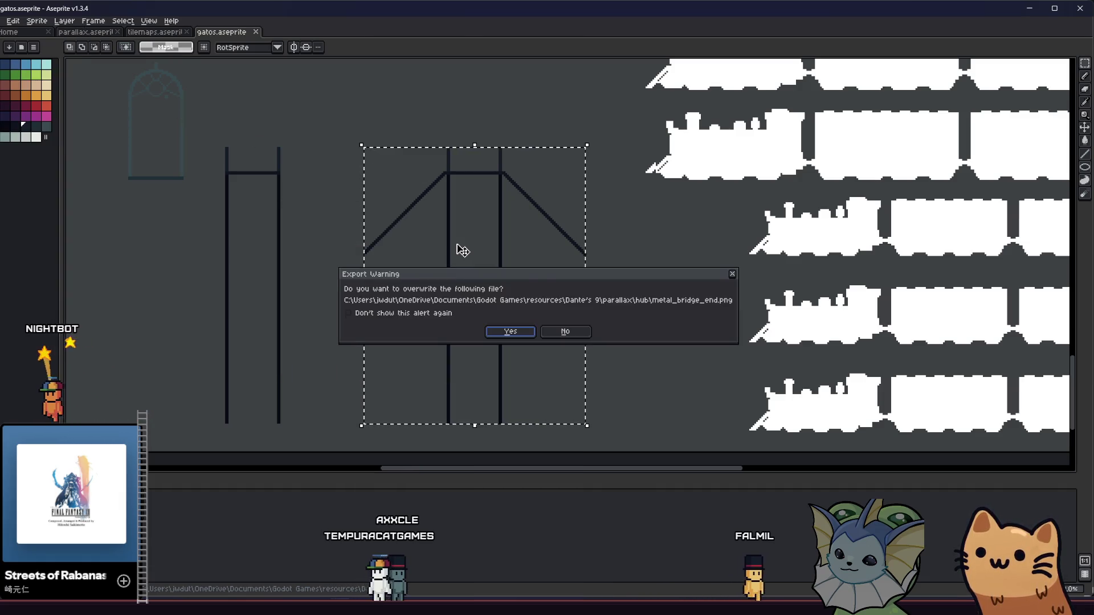
key(Return)
key(alt+Tab)
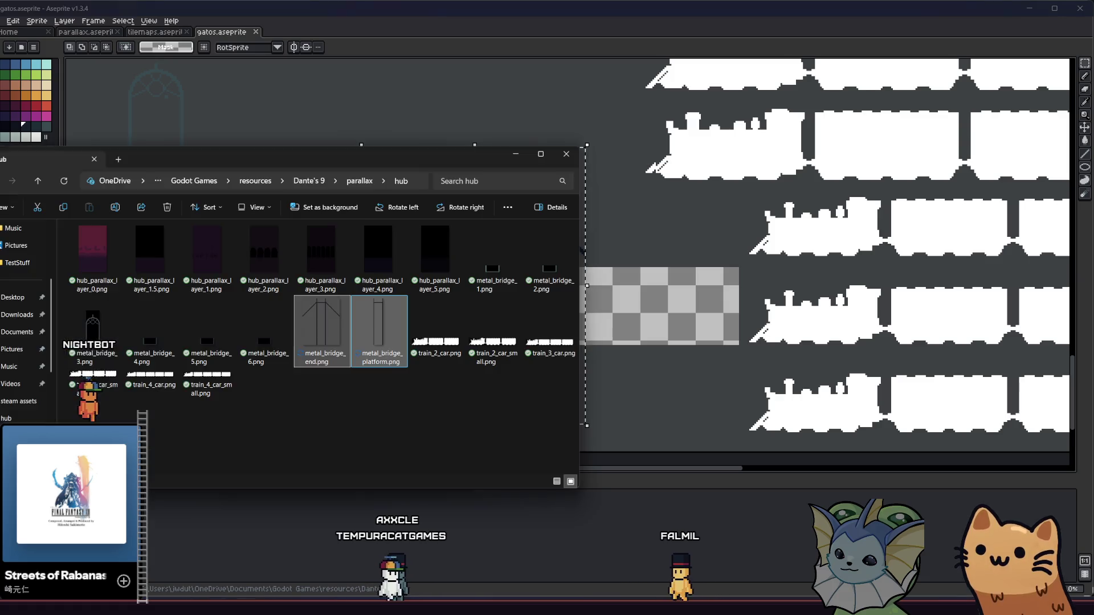
key(alt+Tab)
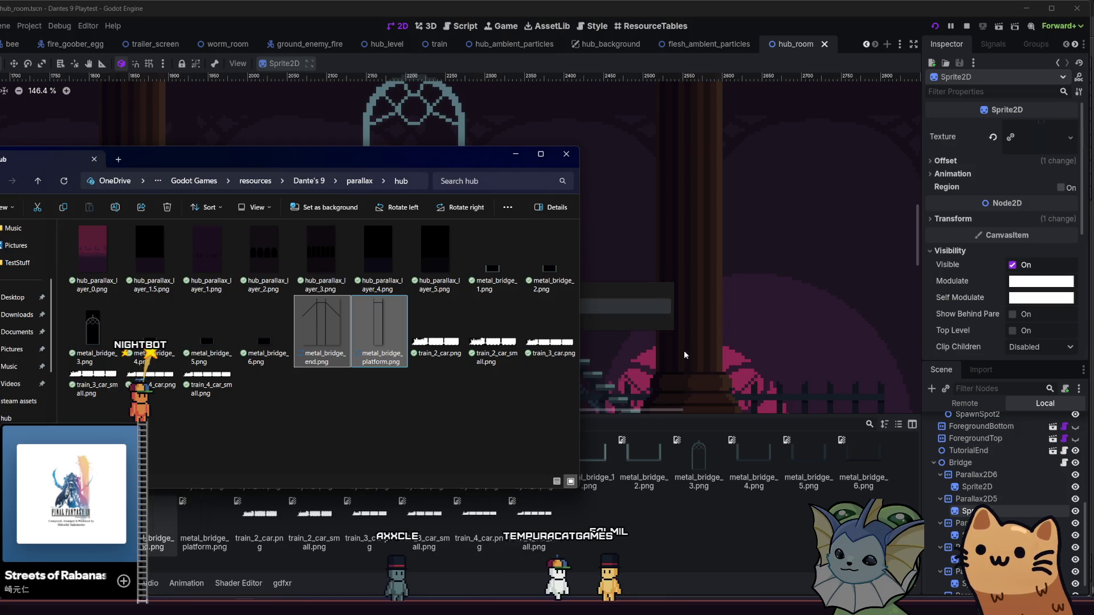
Step: Playtest the hub, walking the cat up past the gate to view the darkened towers, then close it
click(688, 504)
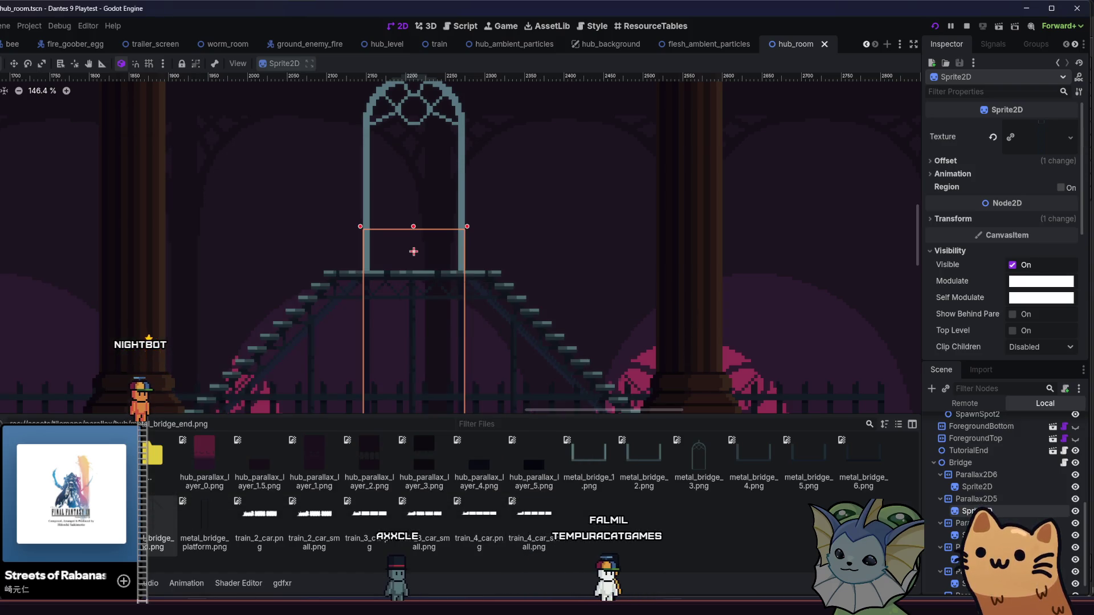
key(d)
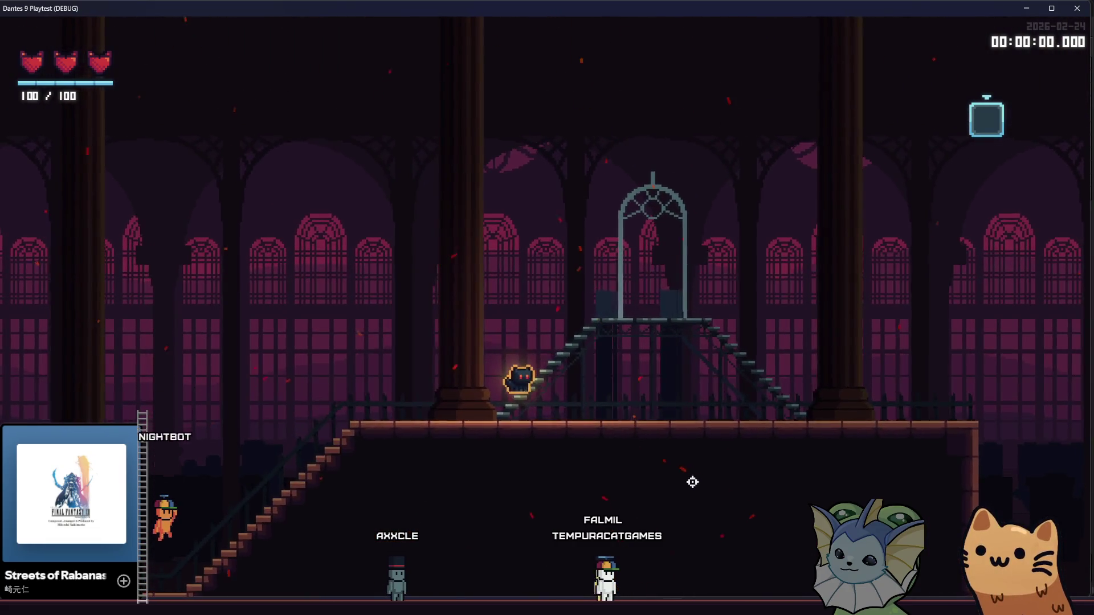
key(a)
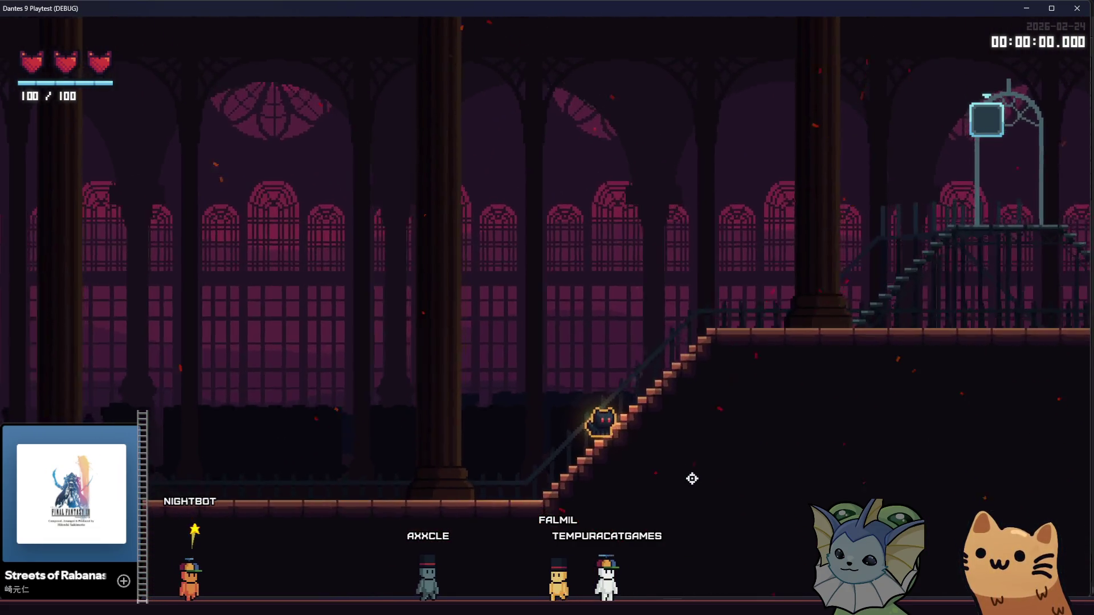
key(d)
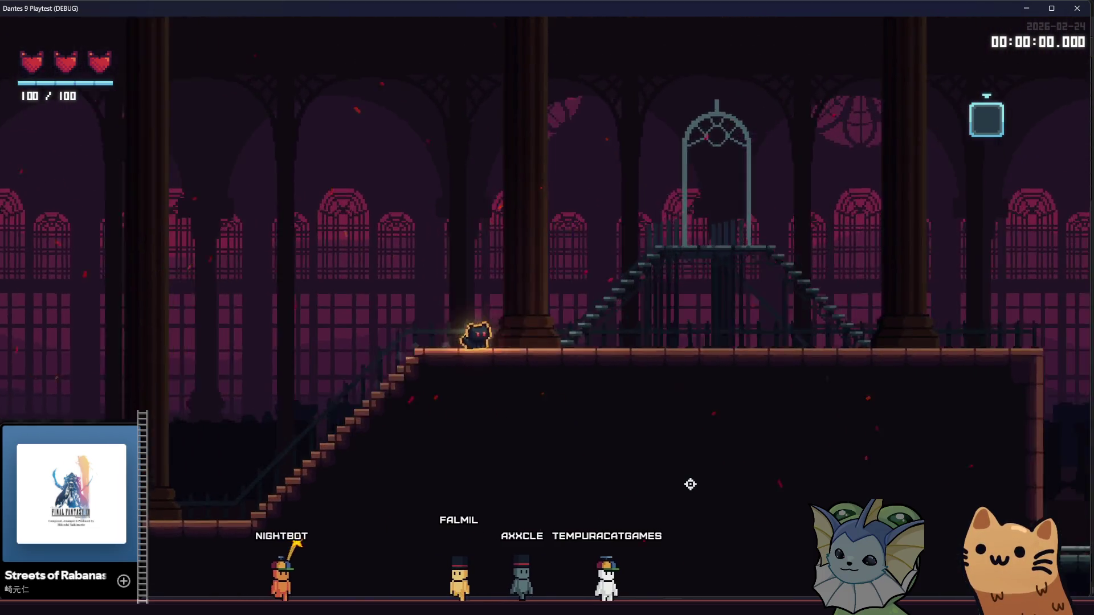
key(d)
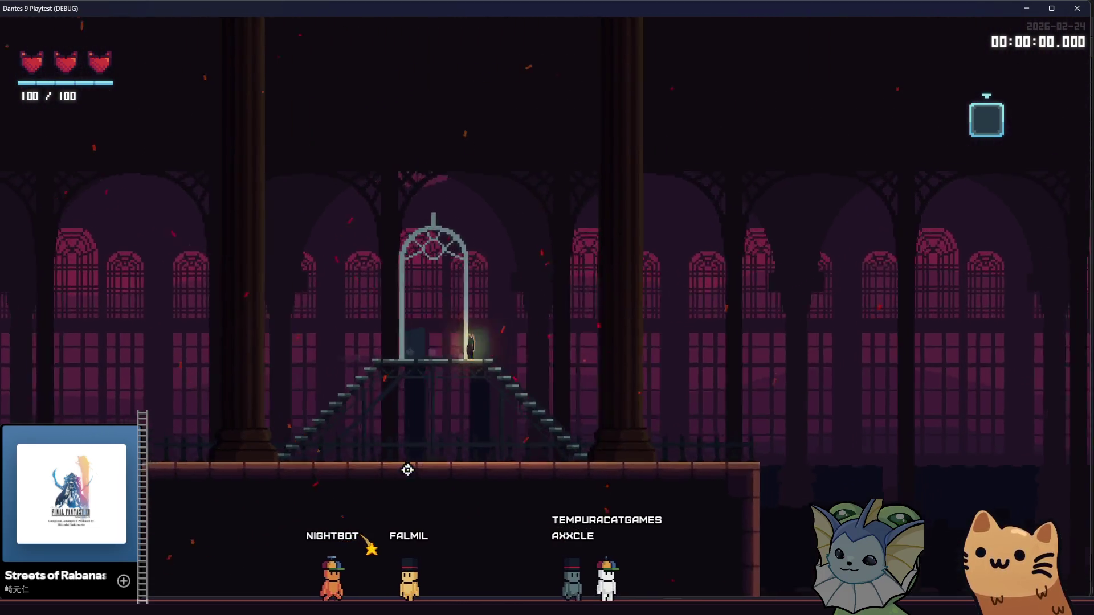
key(F8)
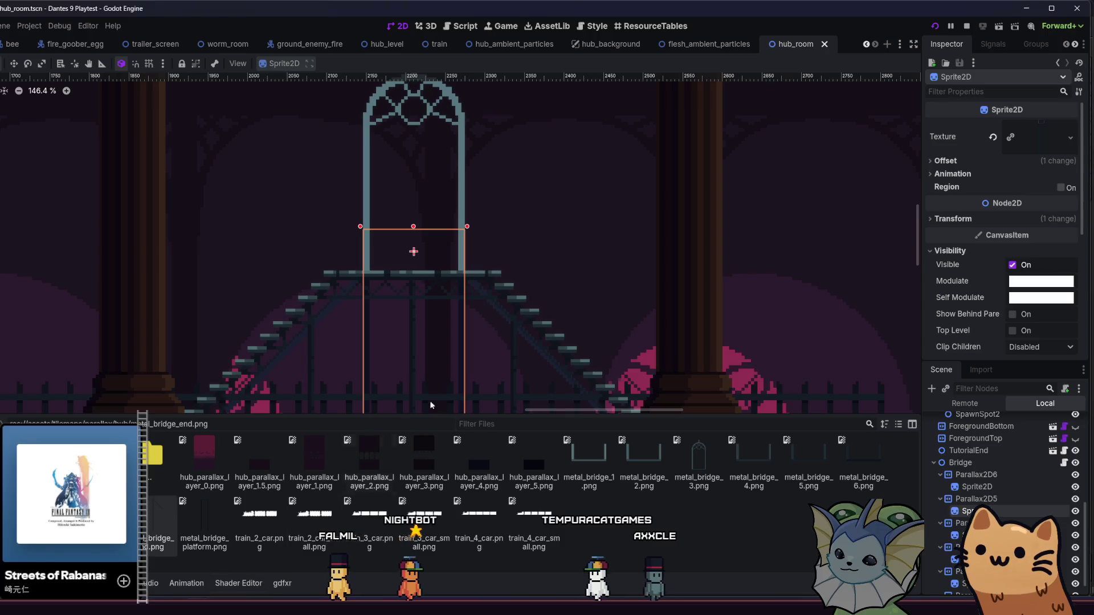
key(alt+Tab)
drag(433, 288, 592, 257)
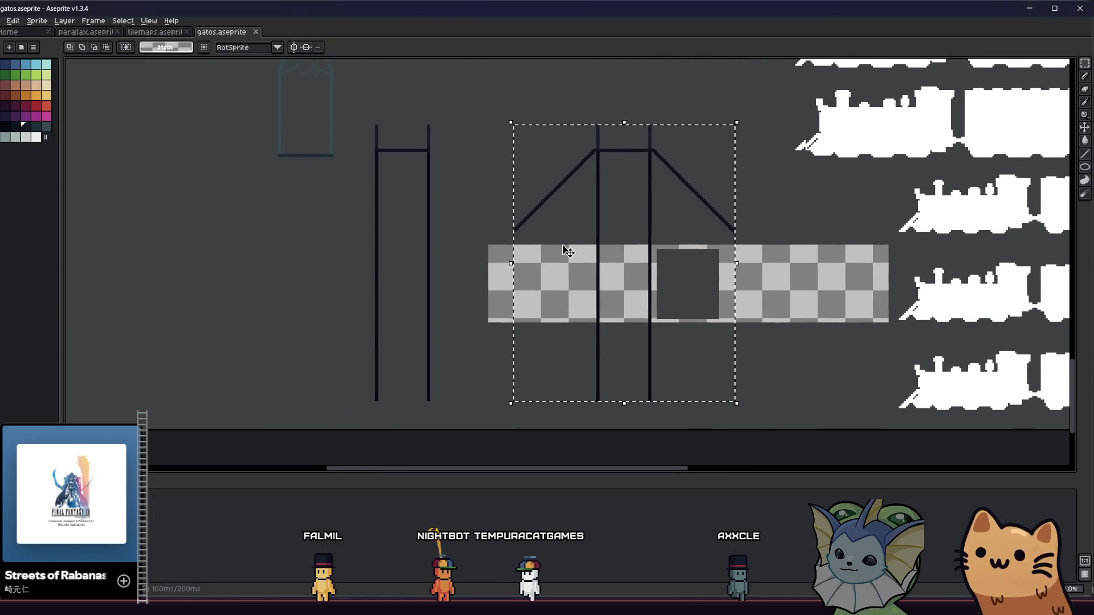
Step: Zoom in on the tower and add a pixel at the bottom of the post
scroll(384, 133, up, 2)
scroll(379, 172, up, 1)
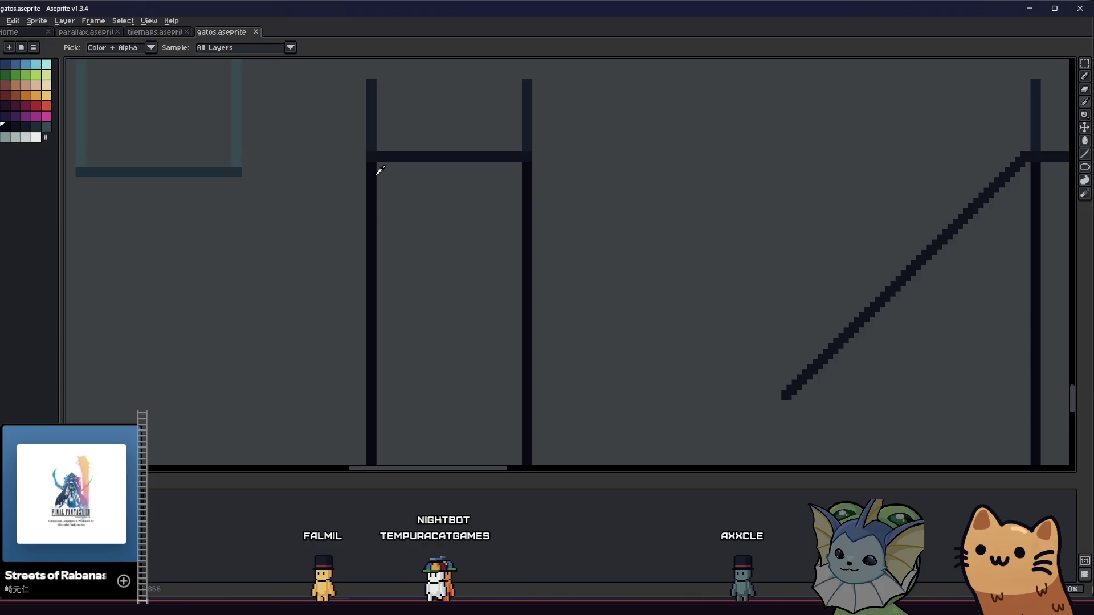
scroll(384, 169, down, 5)
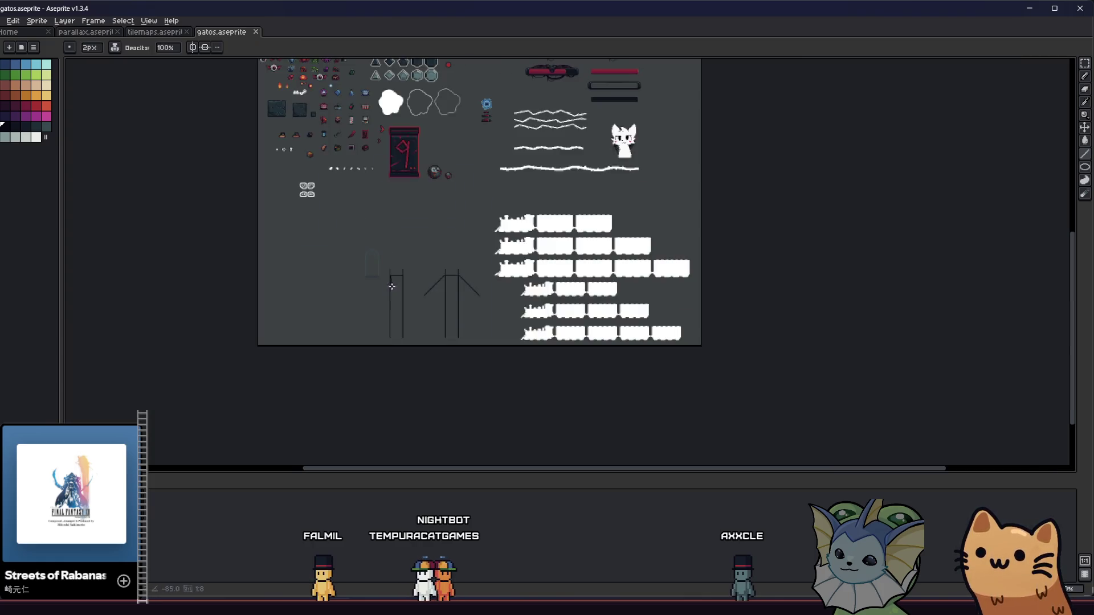
scroll(389, 338, left, 3)
scroll(764, 336, up, 4)
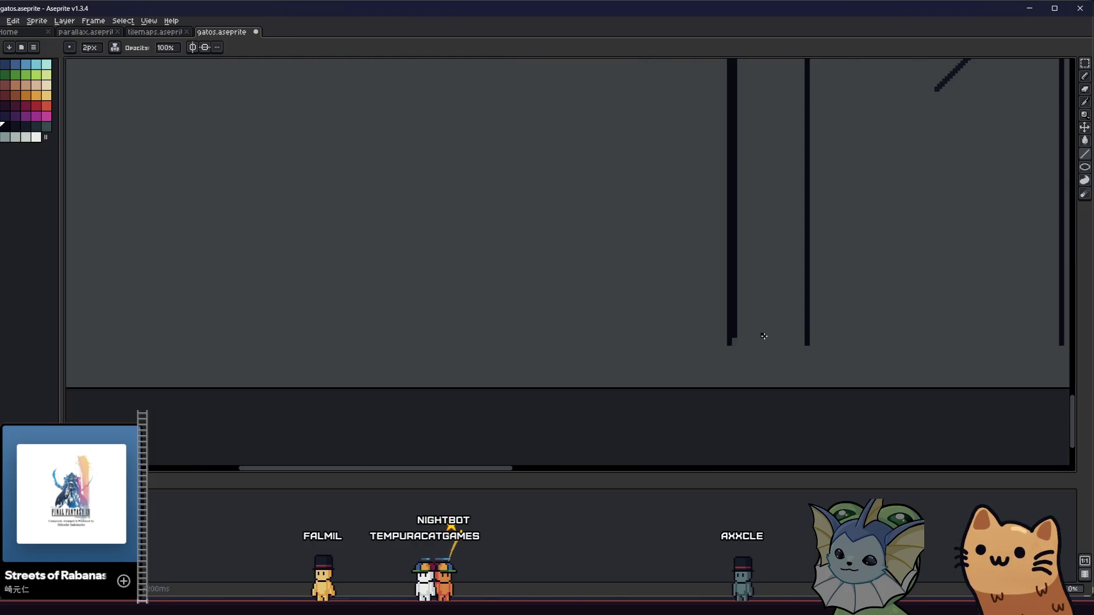
click(732, 344)
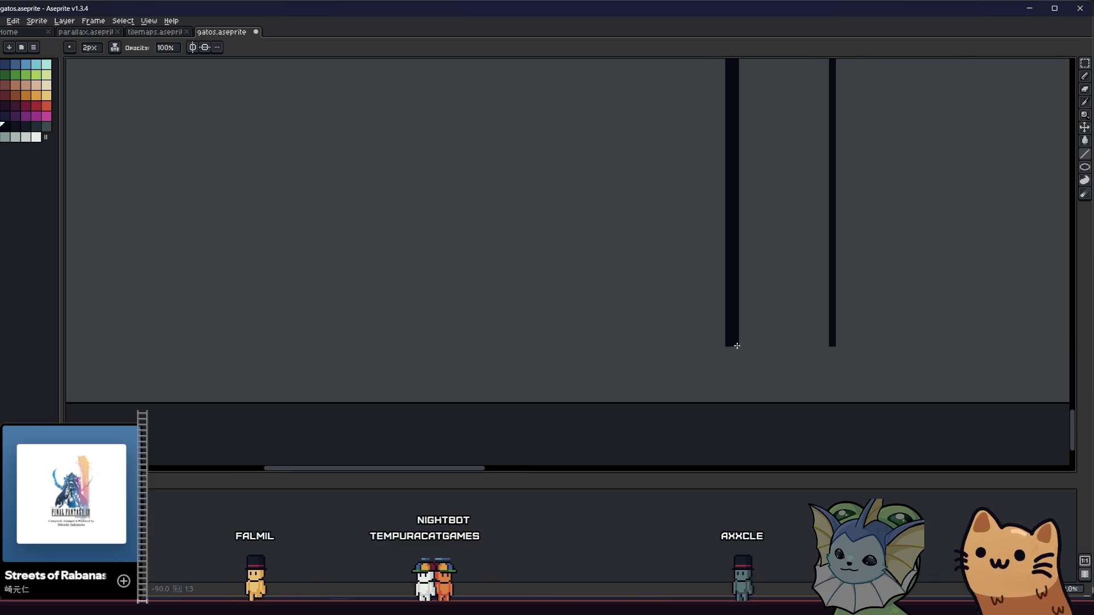
Step: Pan across the whole tower drawing and eyedrop a darker colour from it for the pencil
scroll(828, 343, down, 3)
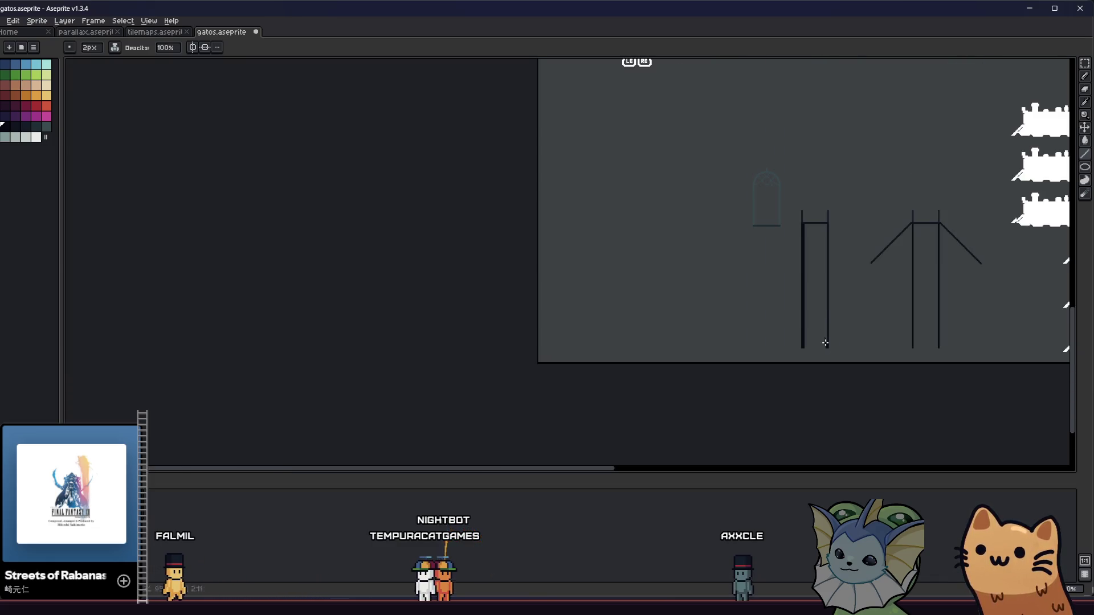
scroll(825, 208, left, 1)
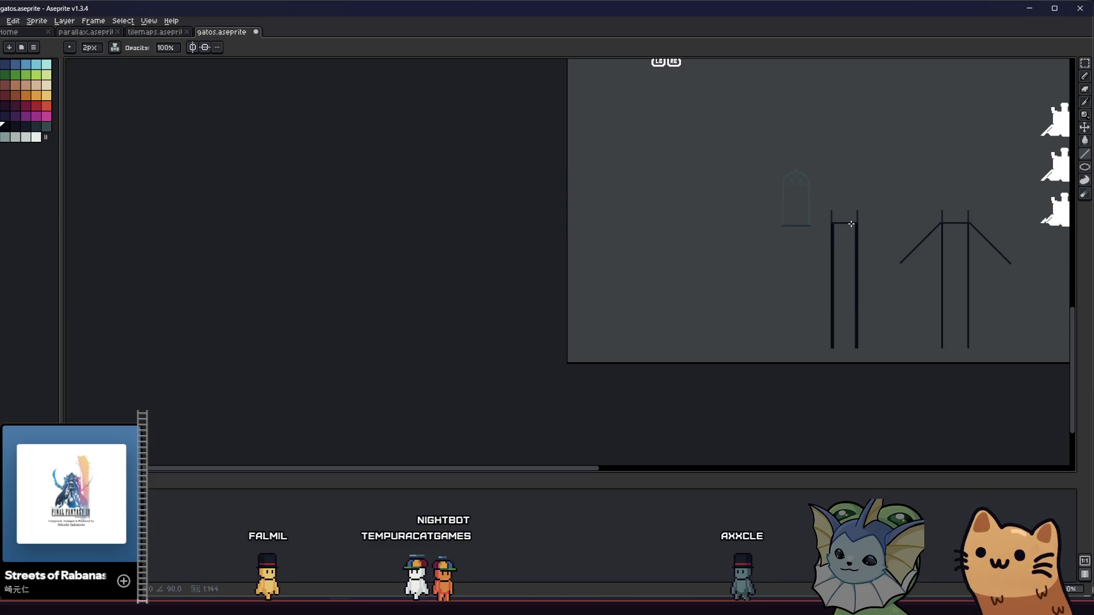
scroll(851, 224, up, 4)
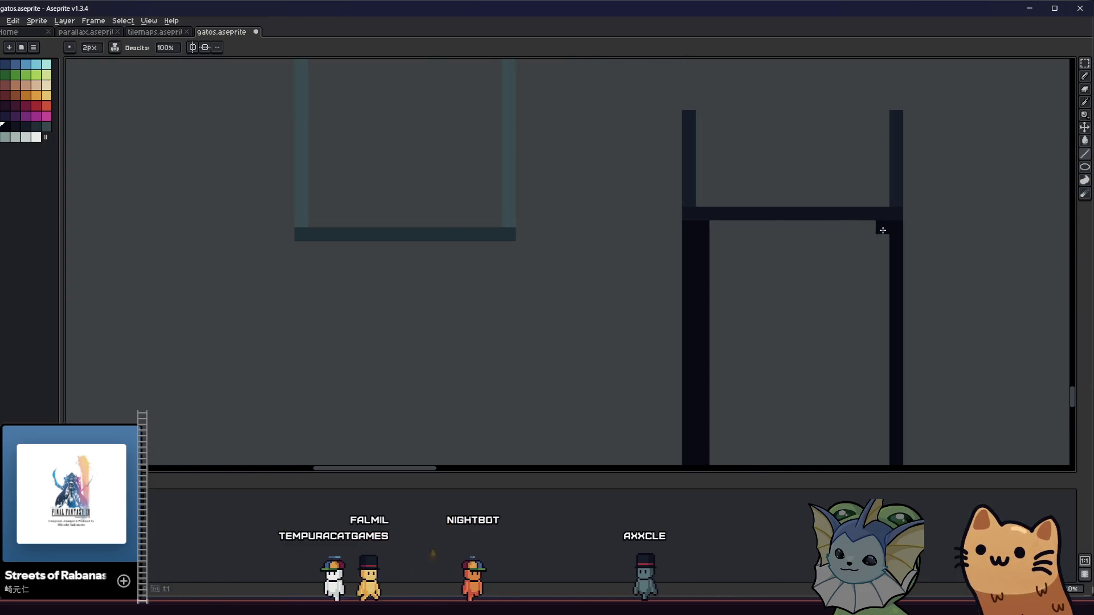
scroll(882, 230, down, 4)
scroll(879, 305, up, 4)
scroll(821, 393, down, 2)
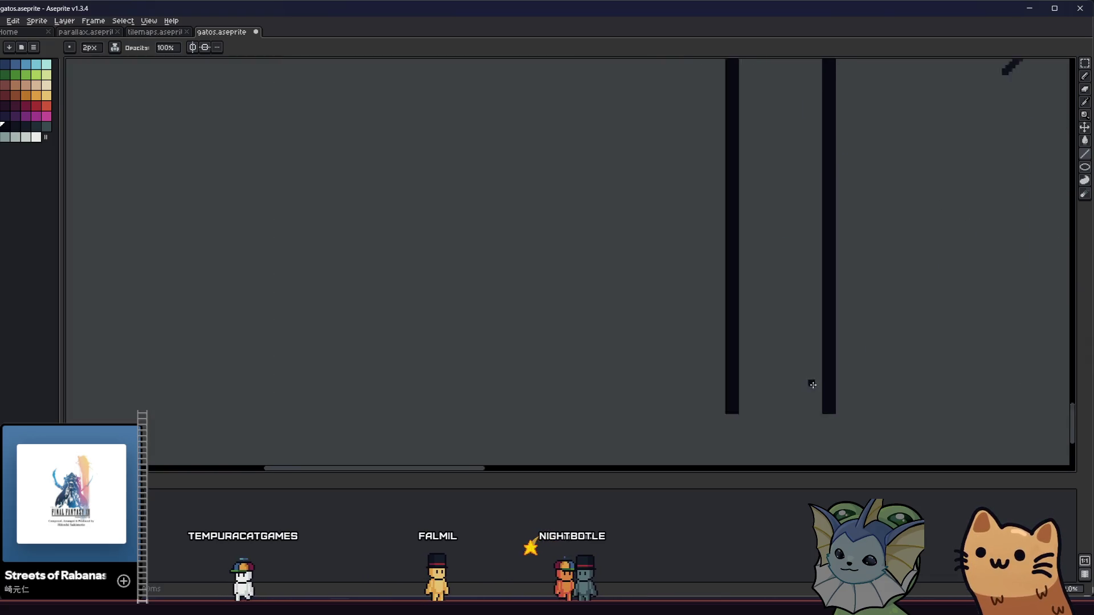
scroll(813, 385, down, 3)
scroll(658, 182, up, 3)
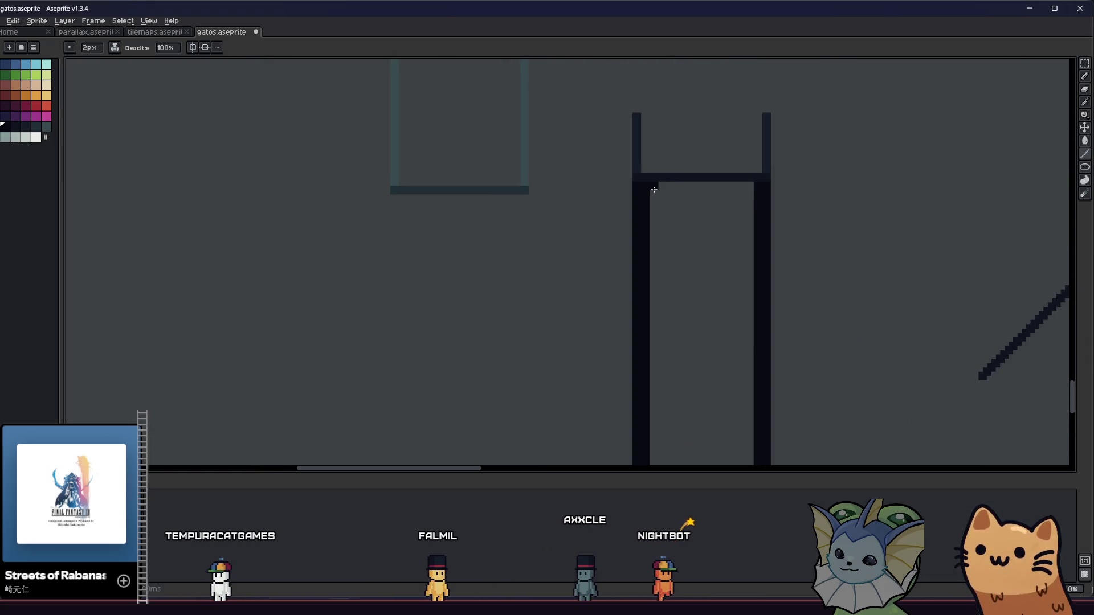
scroll(741, 205, down, 3)
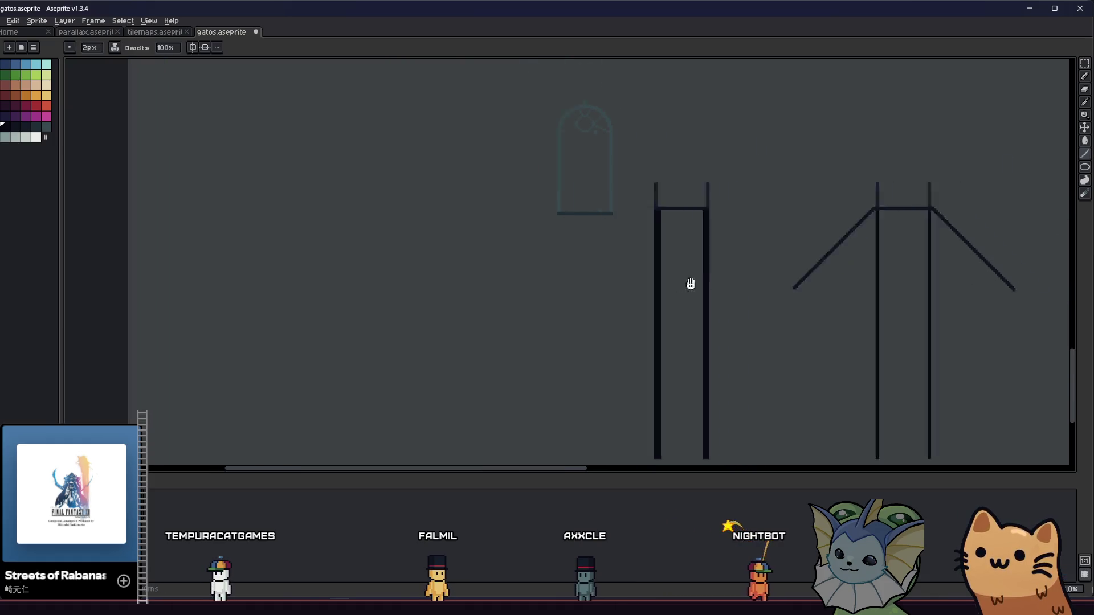
drag(688, 283, 545, 257)
scroll(750, 182, up, 1)
scroll(752, 188, down, 1)
scroll(752, 227, up, 4)
scroll(768, 386, down, 2)
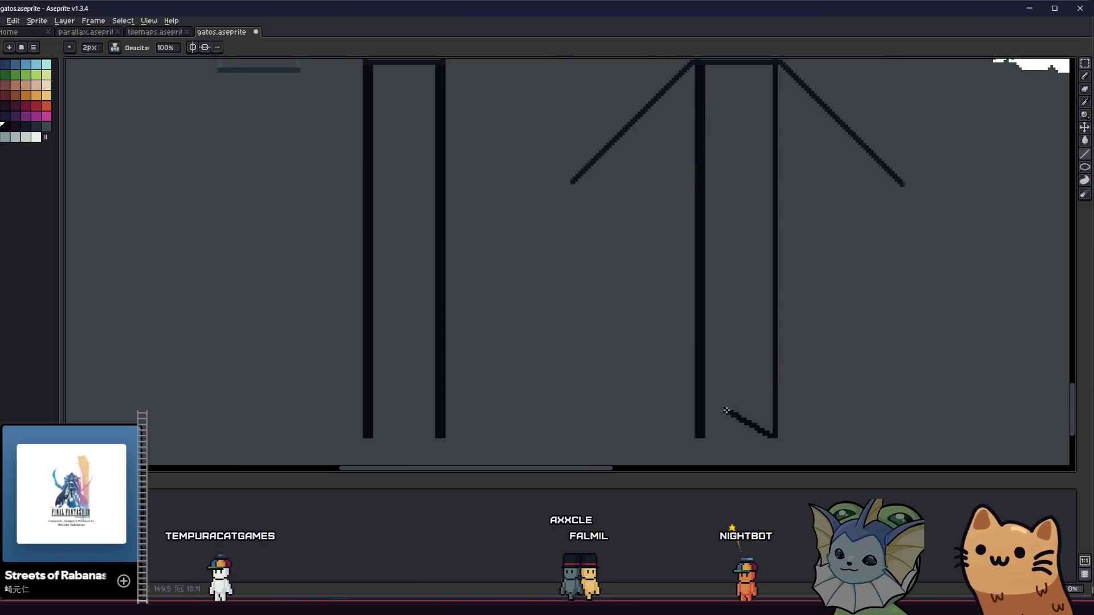
scroll(727, 410, down, 4)
scroll(719, 239, up, 5)
scroll(719, 230, down, 4)
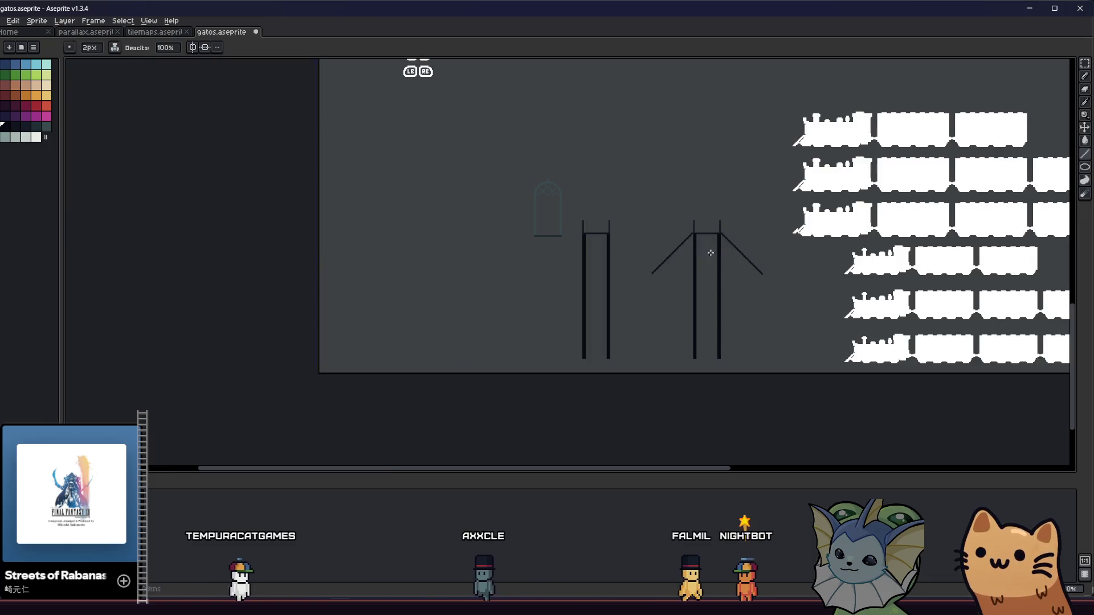
scroll(709, 249, up, 5)
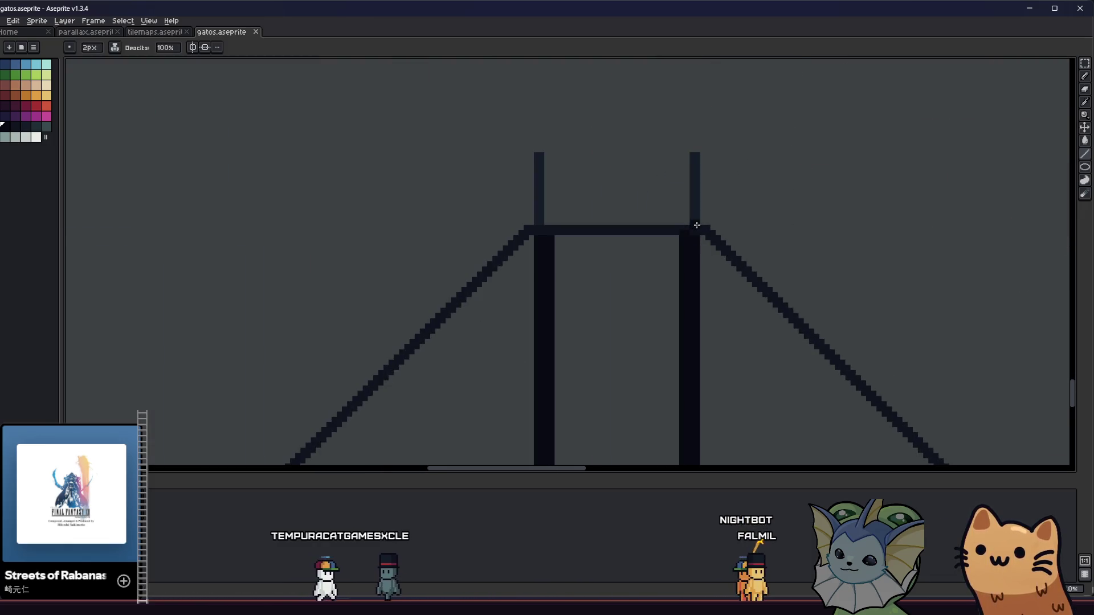
scroll(695, 228, up, 1)
alt+click(667, 228)
key(b)
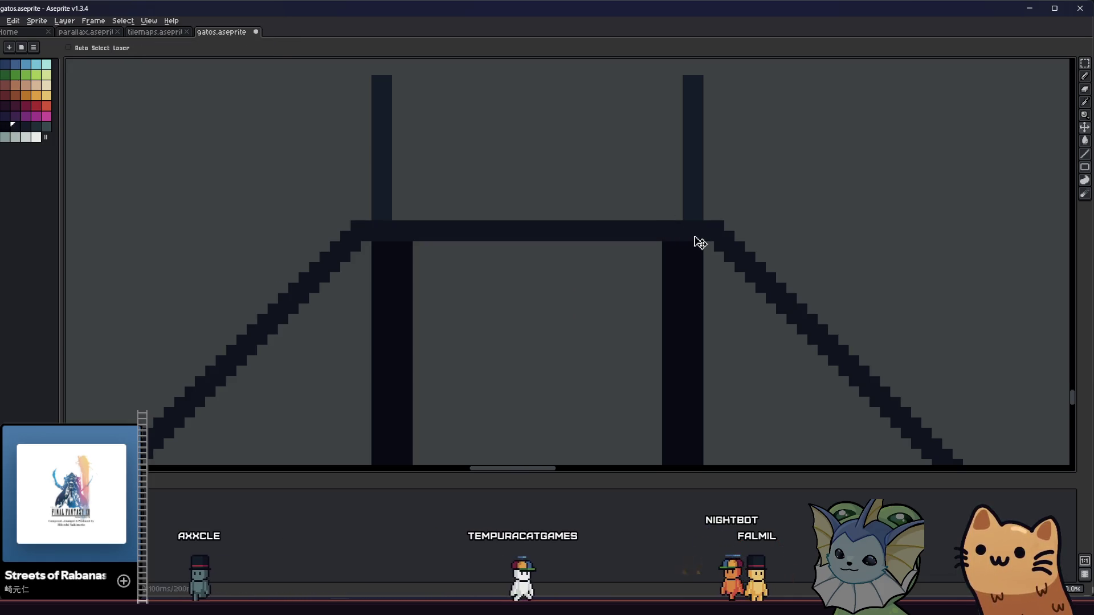
scroll(700, 243, down, 5)
key(m)
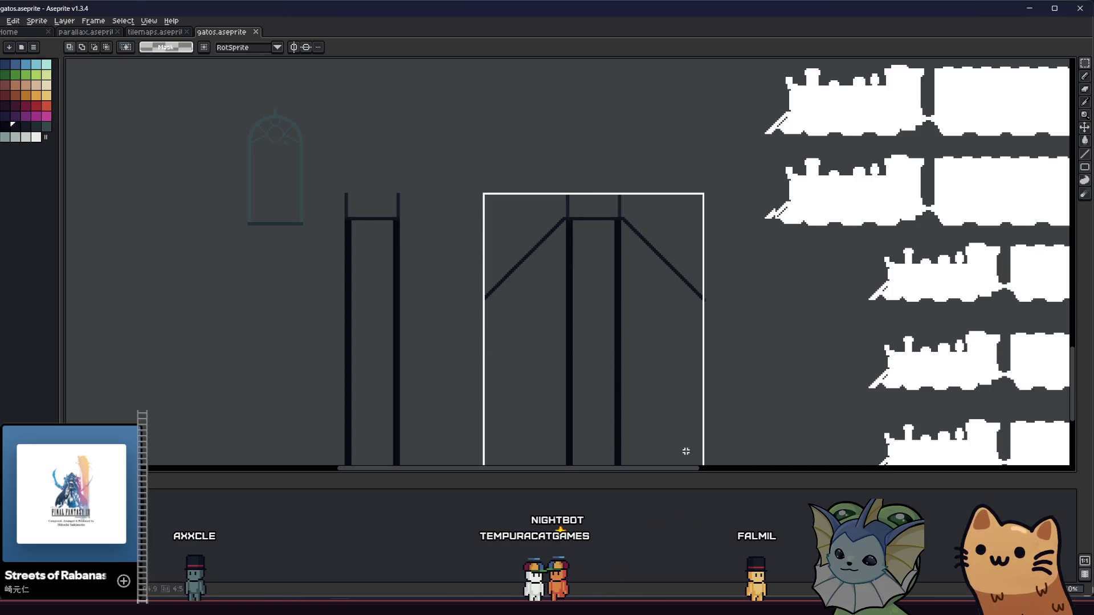
Step: Export the selected right tower over metal_bridge_end.png, confirming the overwrite
right_click(508, 273)
key(Escape)
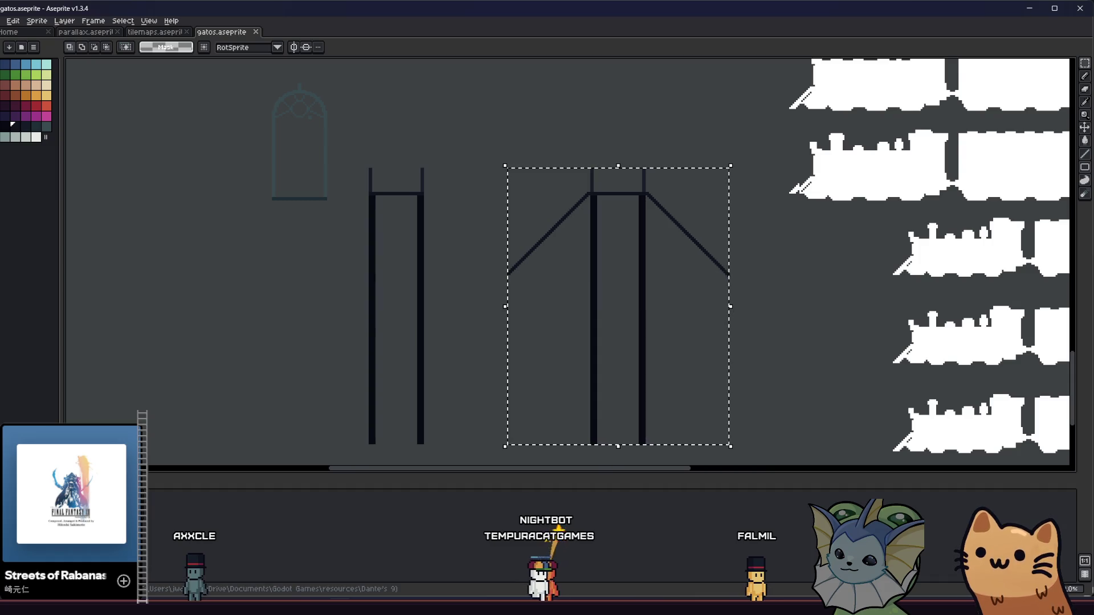
click(4, 20)
mouse_move(34, 107)
click(114, 108)
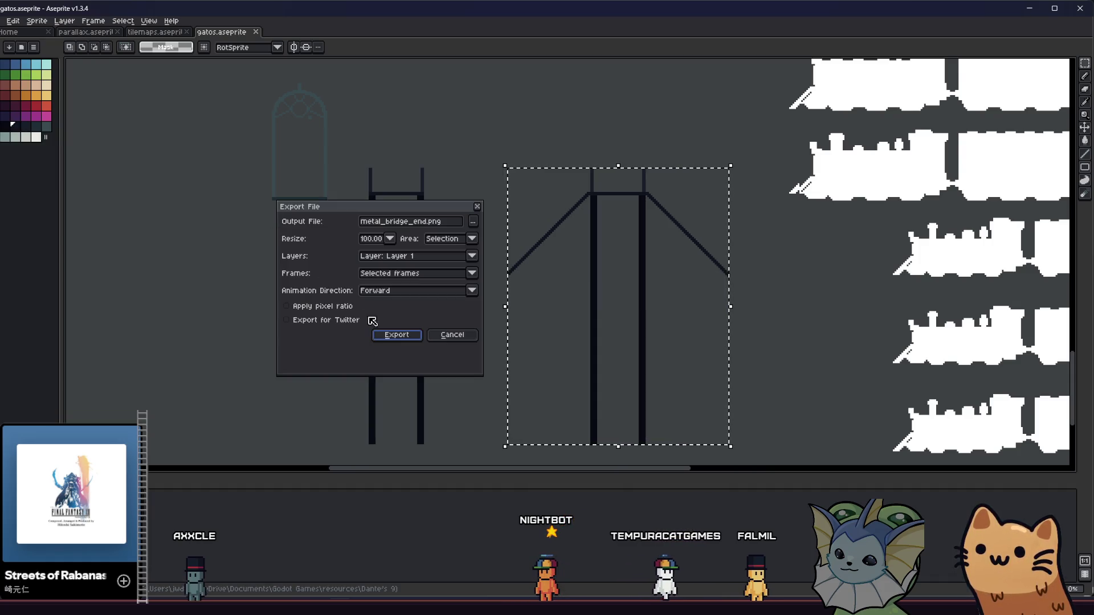
click(397, 334)
key(Return)
Step: Select the left tower and export it over metal_bridge_platform.png, confirming the overwrite
drag(380, 185, 425, 445)
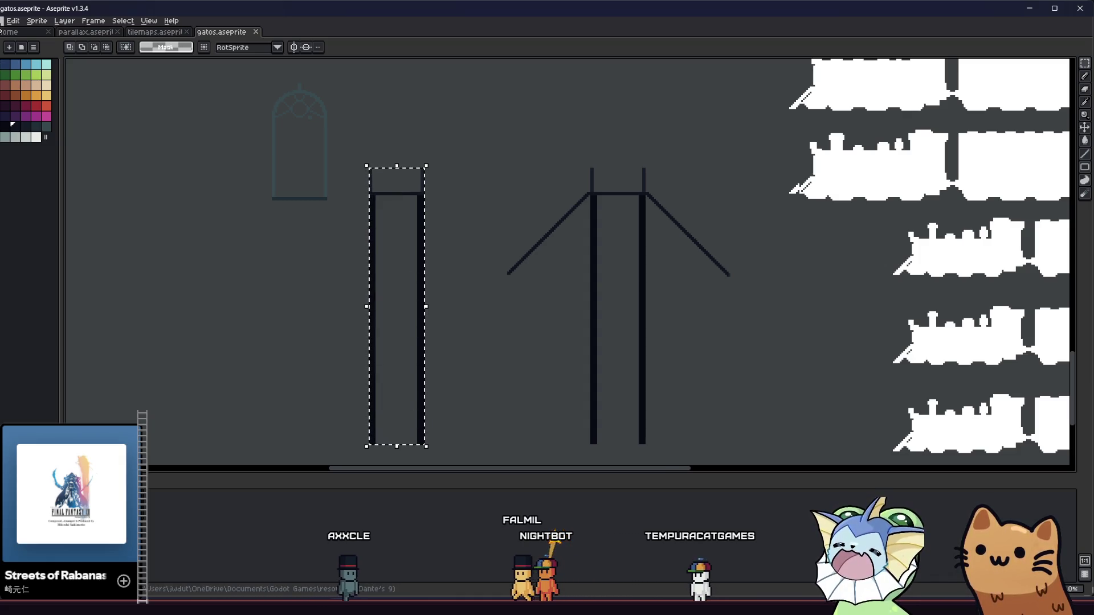
click(1, 21)
click(114, 108)
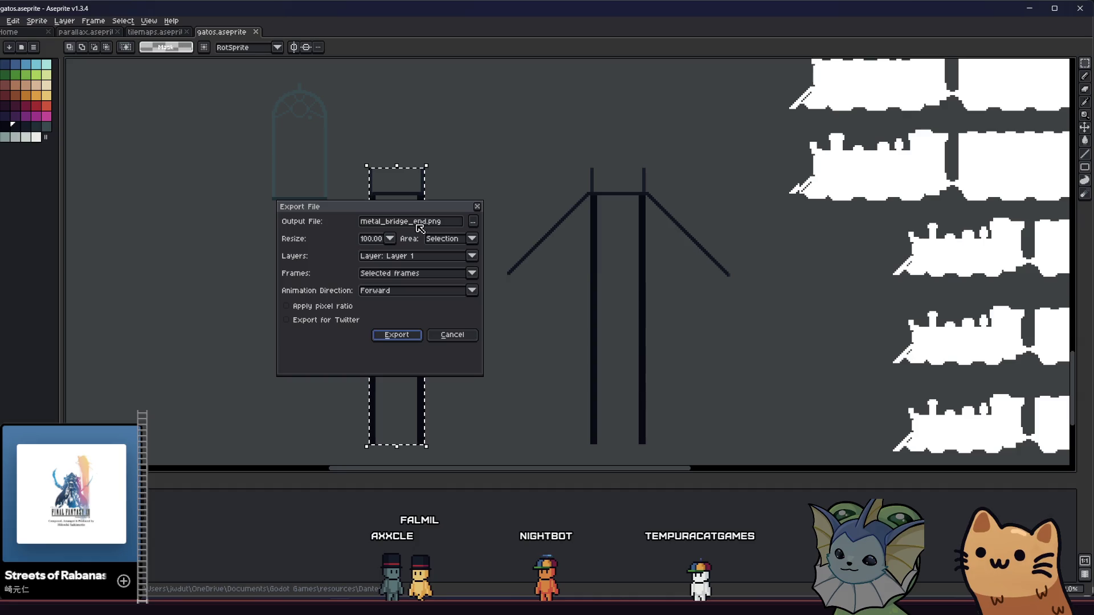
text(platform)
key(Return)
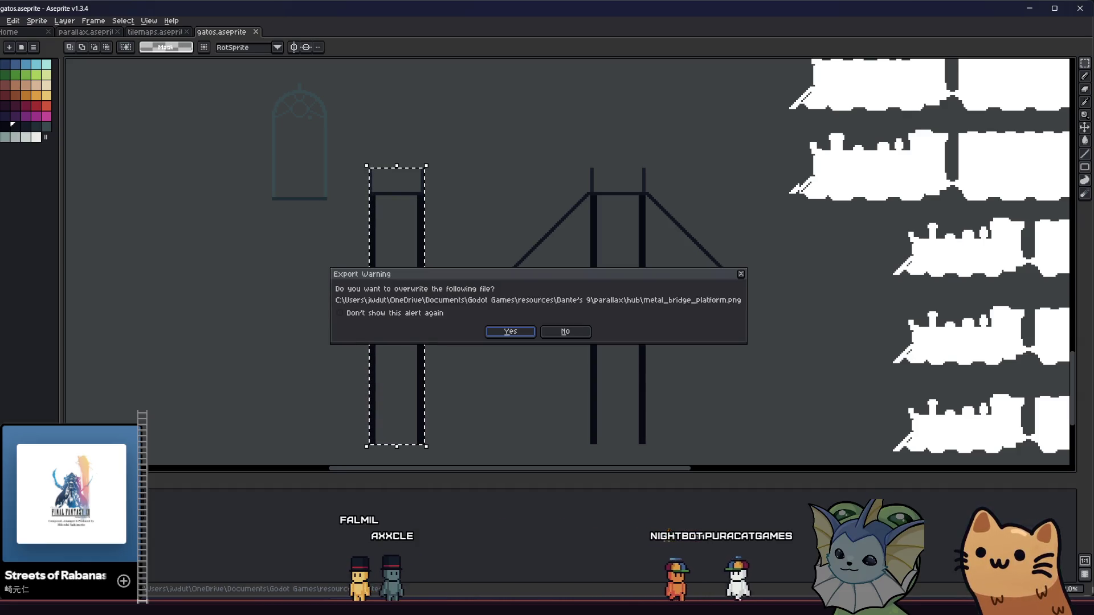
click(520, 335)
key(alt+Tab)
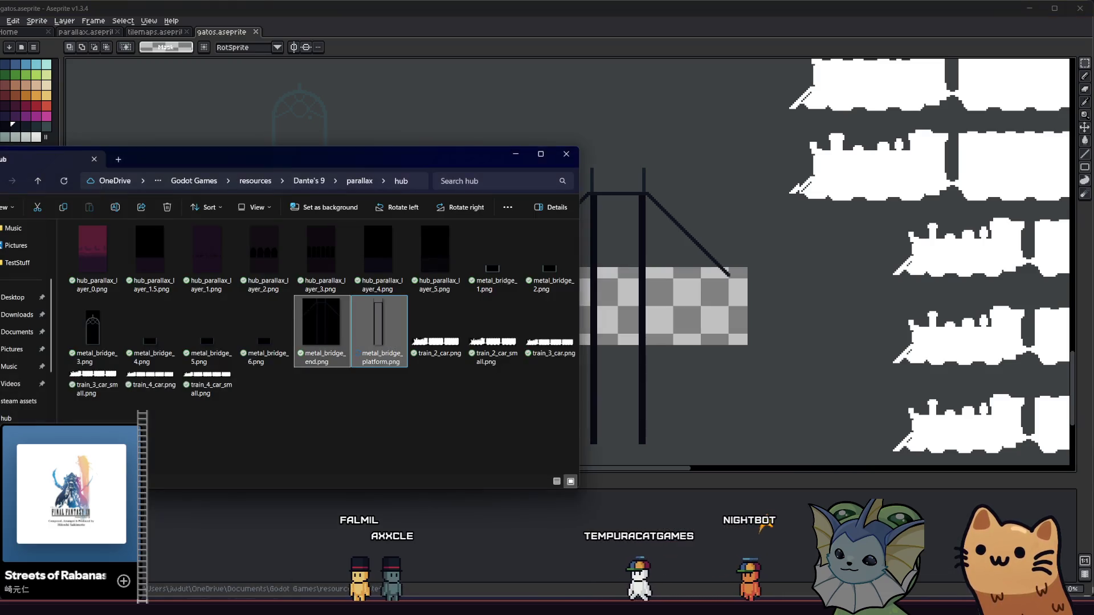
key(alt+Tab)
key(alt+Tab)
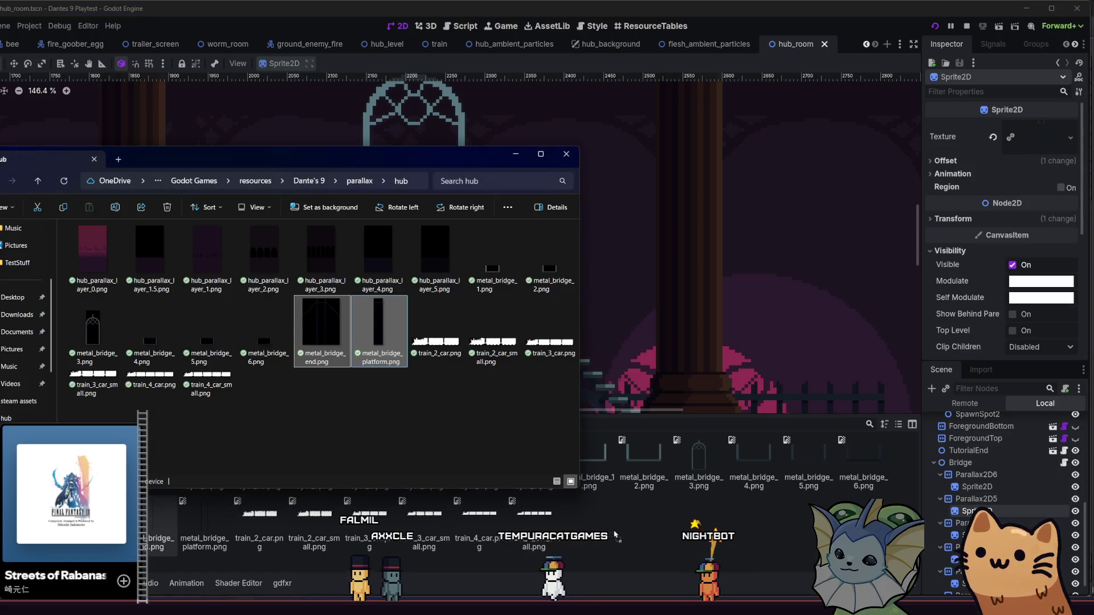
Step: In the Dantes 9 Playtest, walk the cat left across the gate platform and down the stairs
mouse_move(673, 605)
click(673, 549)
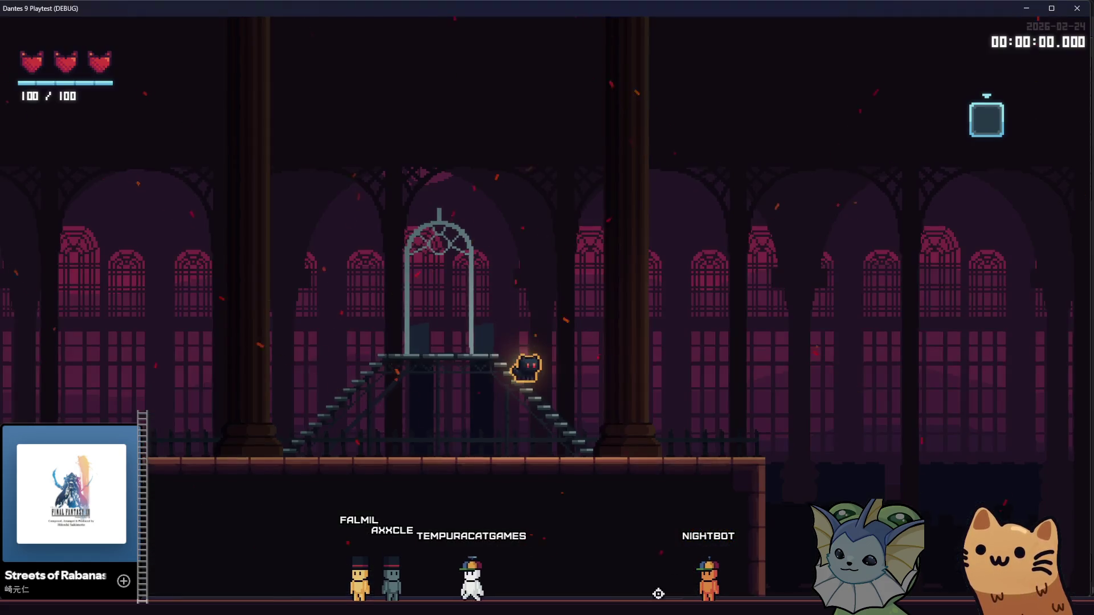
key(a)
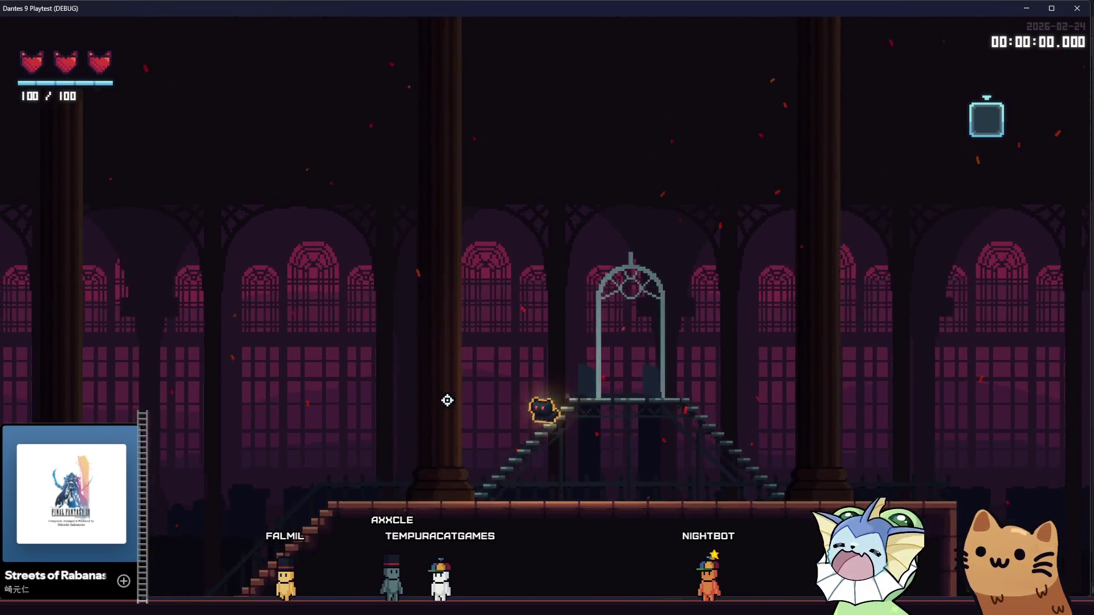
key(a)
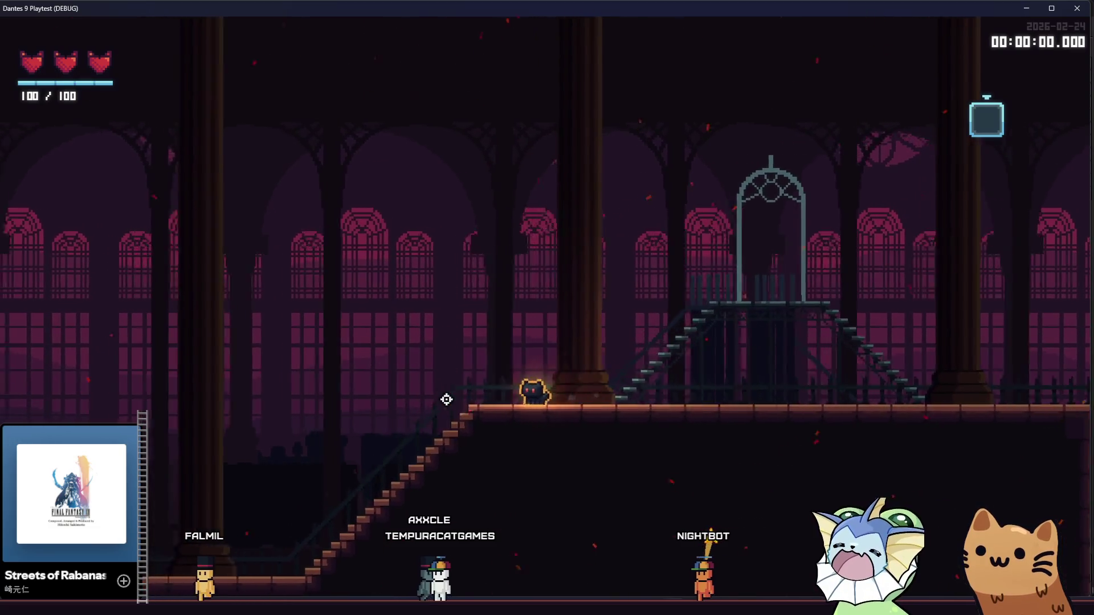
key(a)
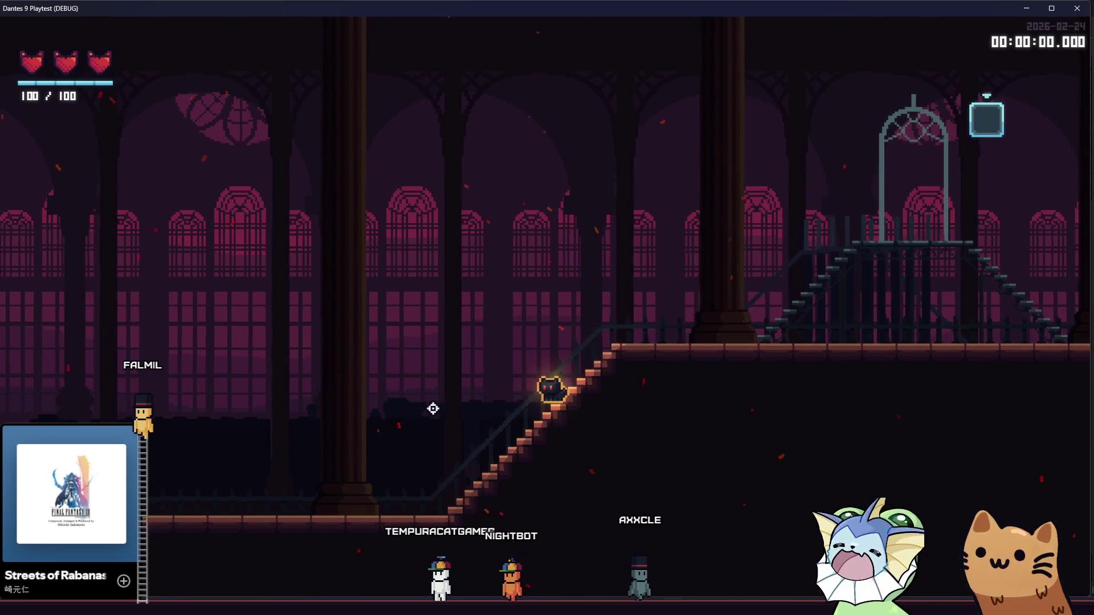
key(alt+Tab)
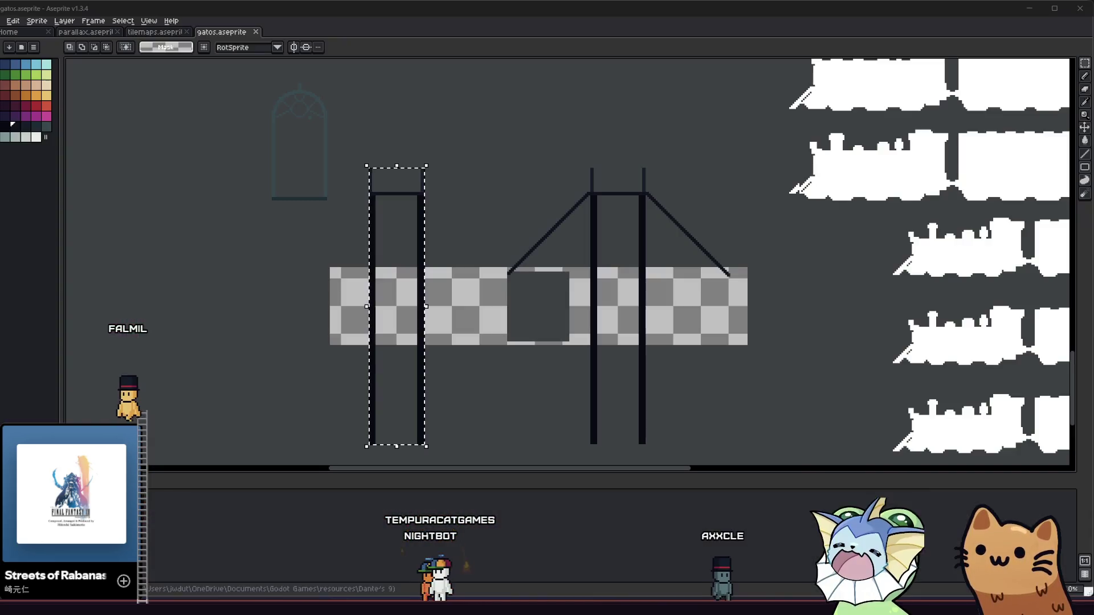
Step: Darken the Modulate tint of the Sprite2D under Parallax2D6 to grey
key(alt+Tab)
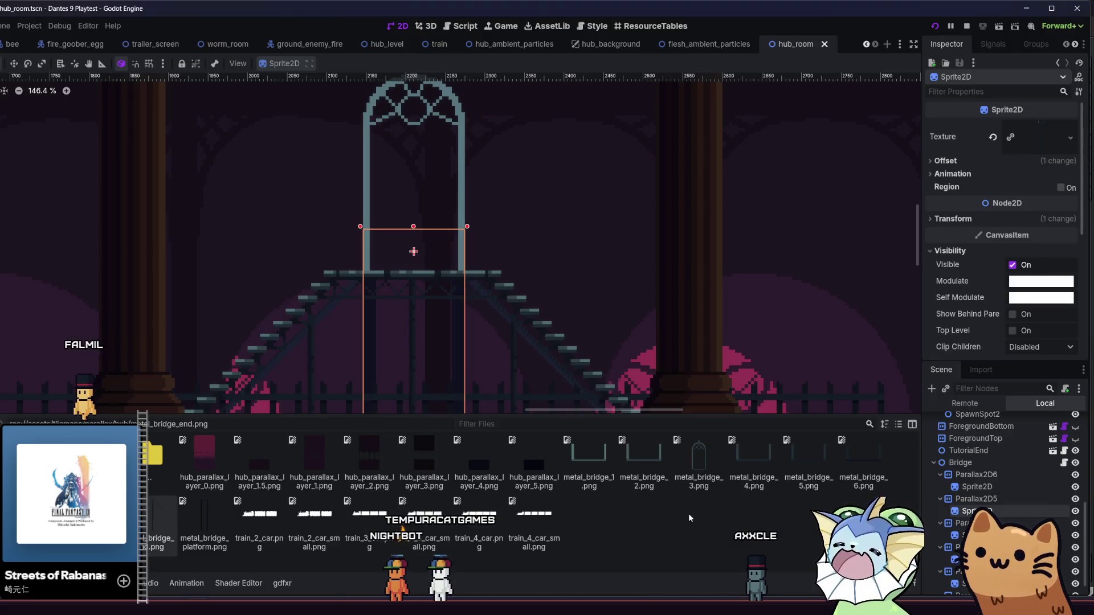
click(985, 469)
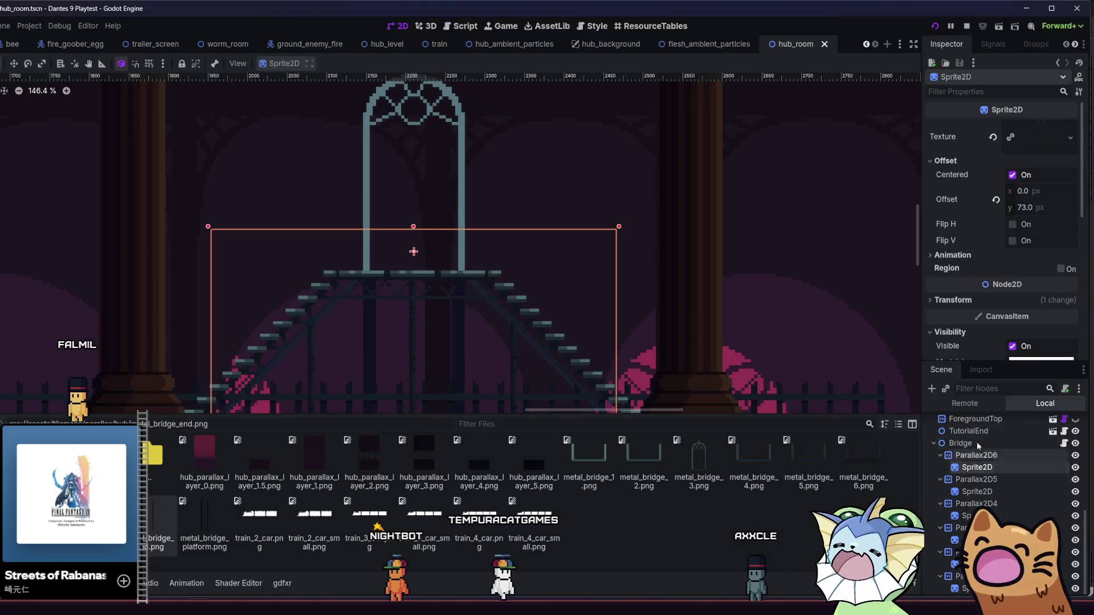
scroll(981, 291, down, 3)
click(1022, 272)
mouse_move(1080, 285)
mouse_down()
mouse_move(1081, 388)
mouse_move(1081, 334)
mouse_up()
Step: Tint the sprite under Parallax2D5 grey at 0.469
click(825, 480)
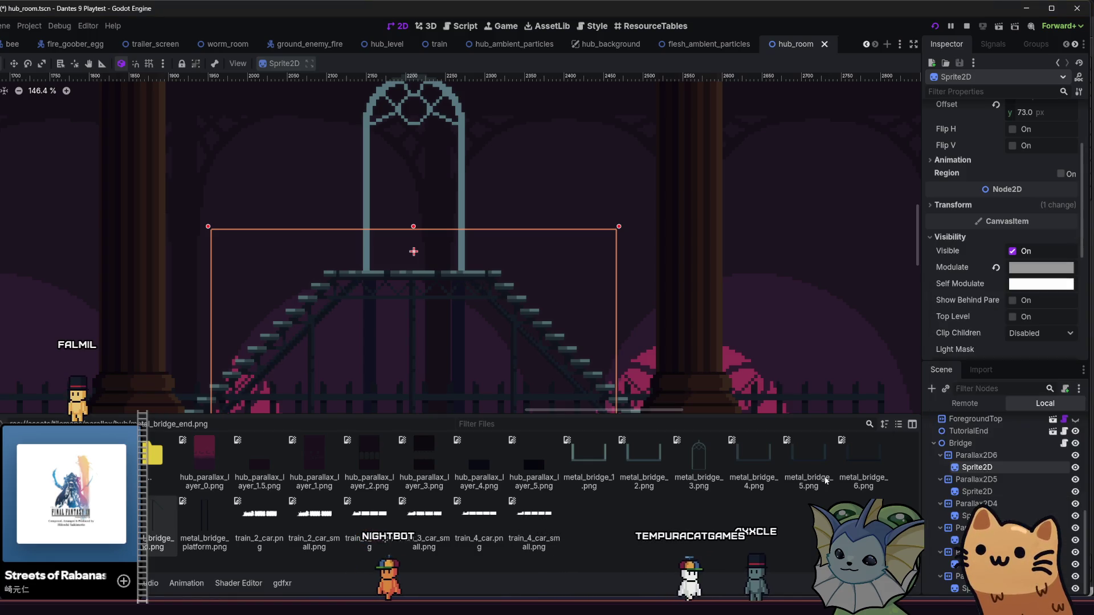
click(976, 491)
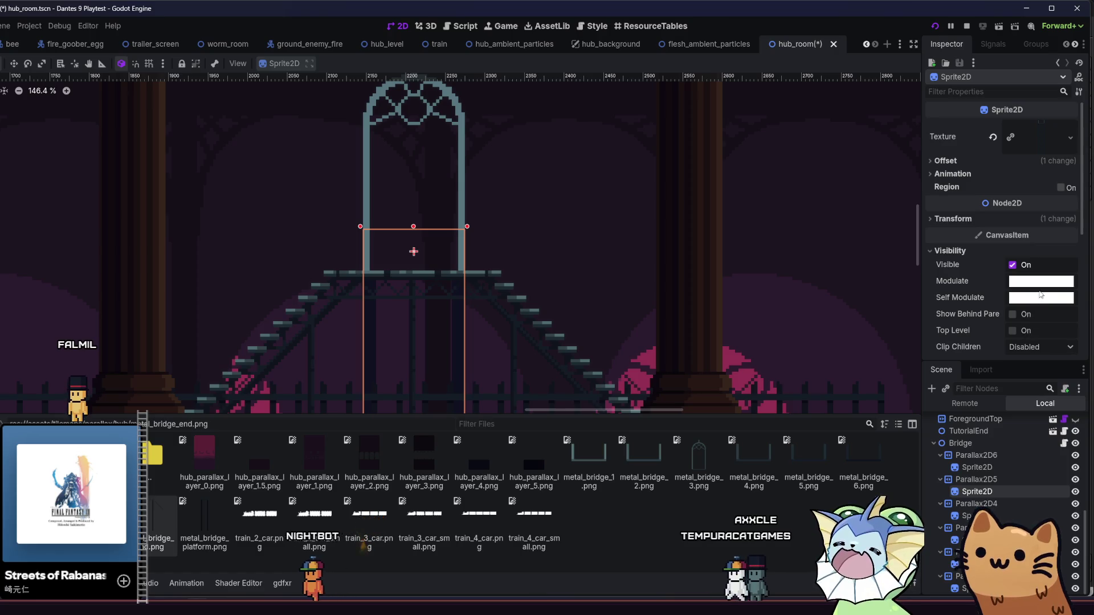
click(1040, 281)
drag(1081, 296, 1084, 333)
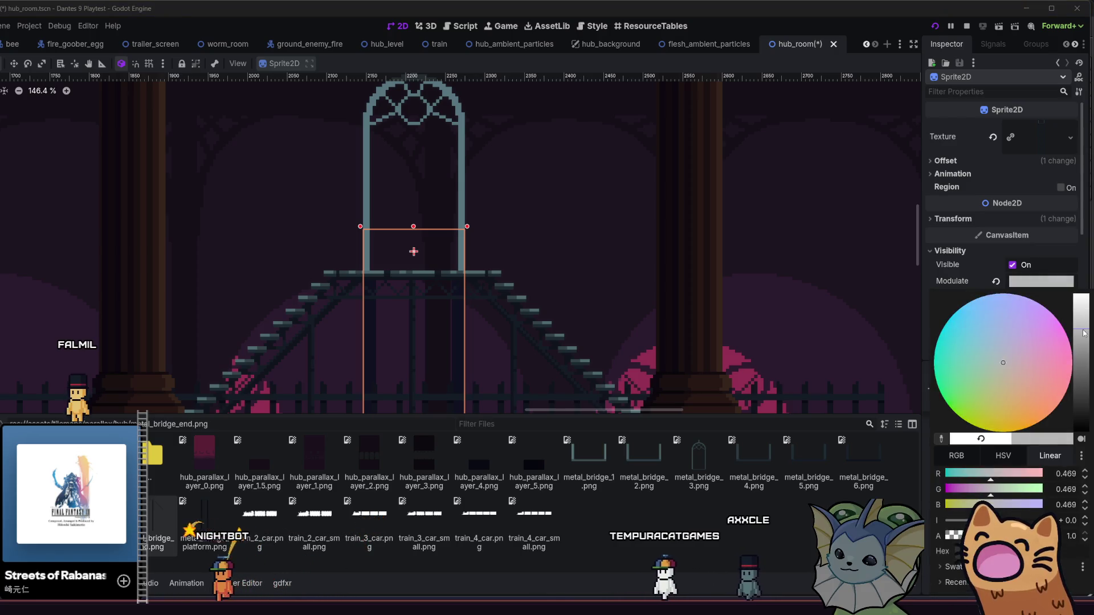
click(792, 551)
Step: Darken the wider bridge sprite's Modulate tint to 0.341
click(976, 467)
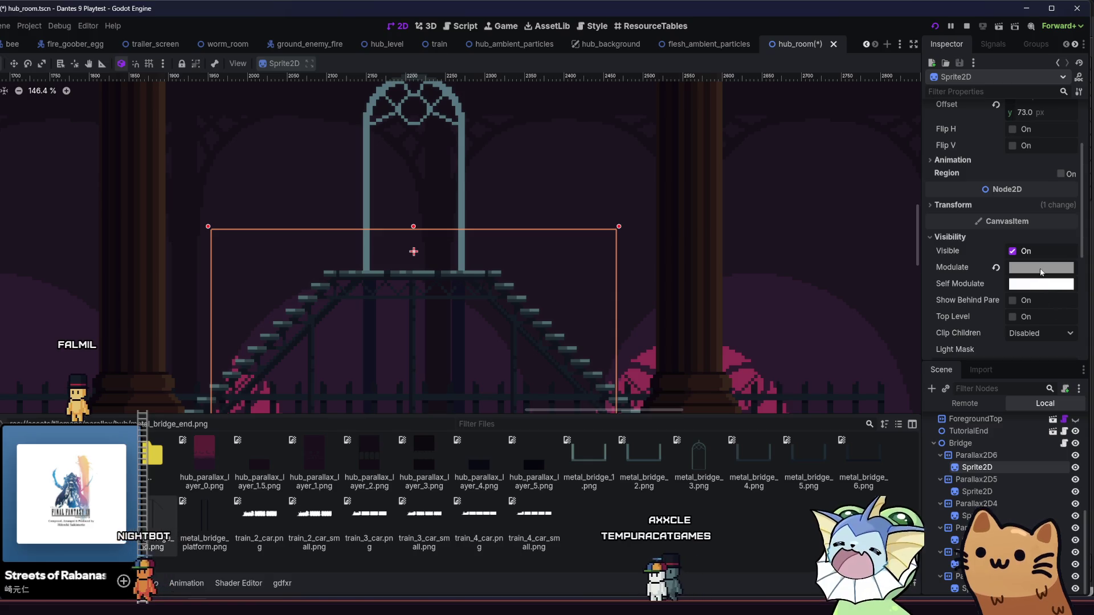
click(1040, 268)
drag(1083, 325, 1086, 348)
key(Escape)
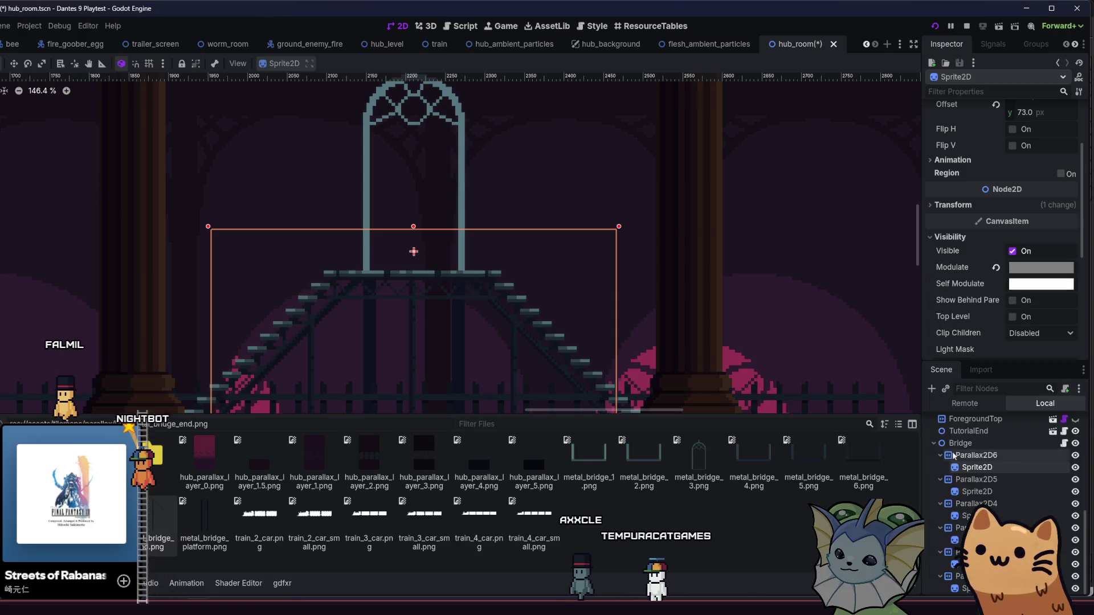
Step: Reset the Parallax2D5 sprite's tint to white, then save and launch the Dantes 9 playtest
click(967, 492)
click(1034, 286)
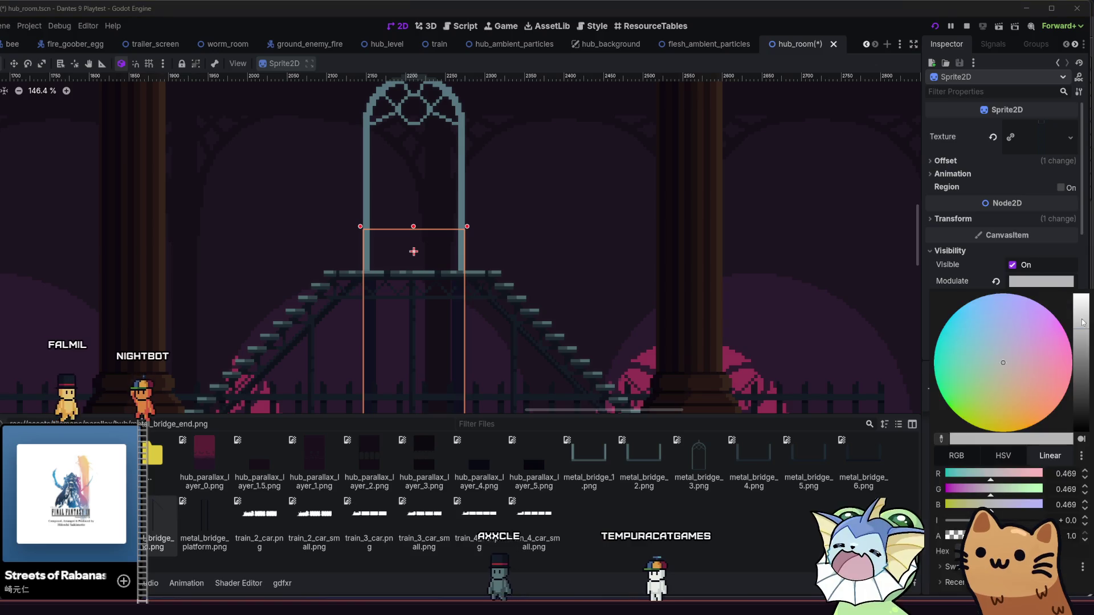
click(961, 532)
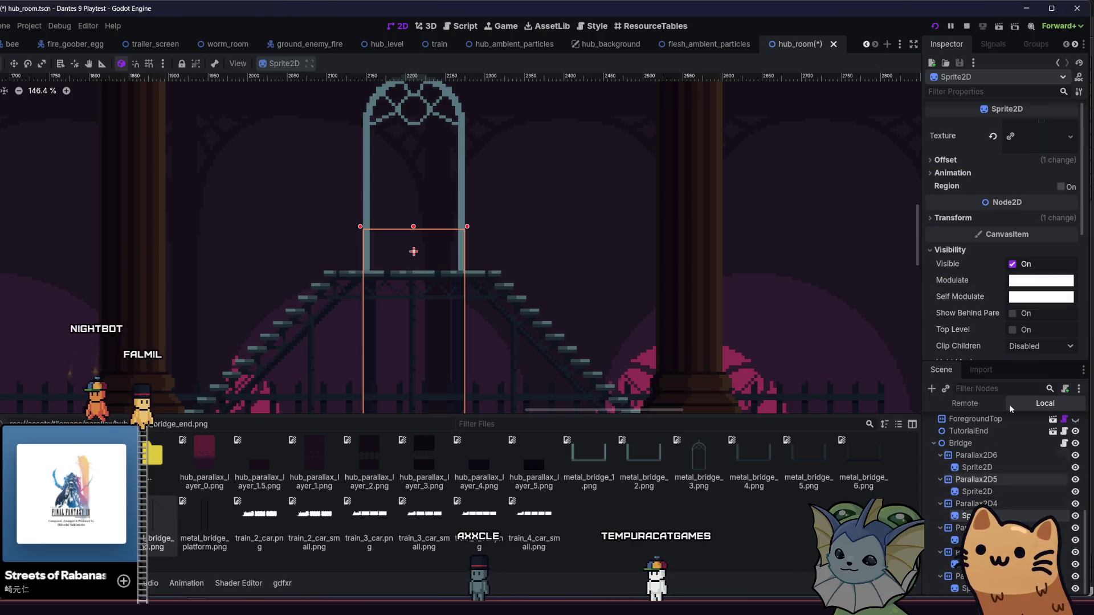
click(1036, 288)
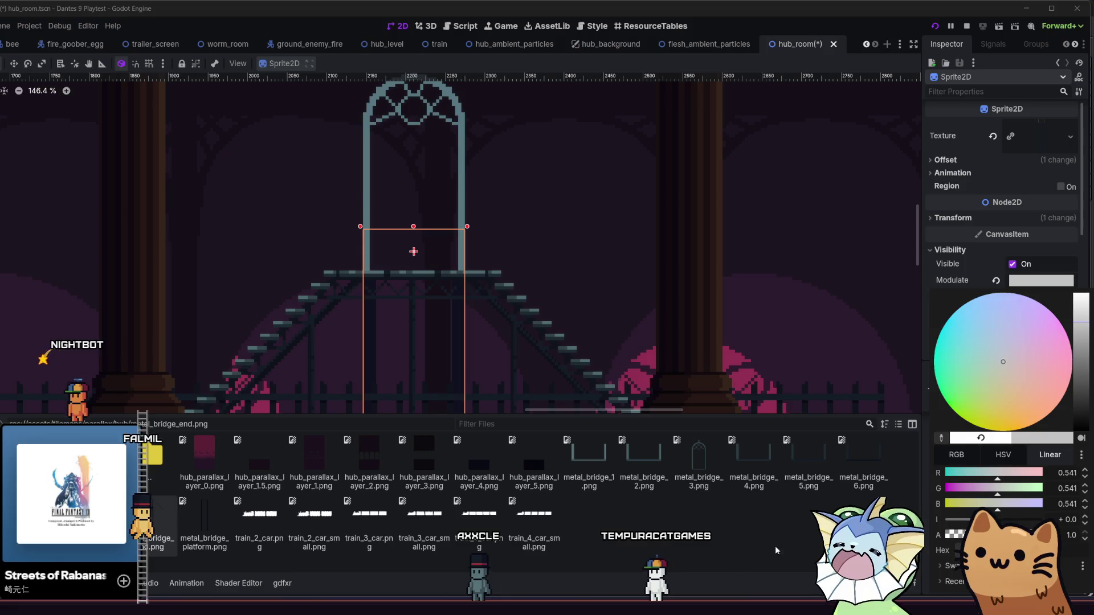
click(996, 280)
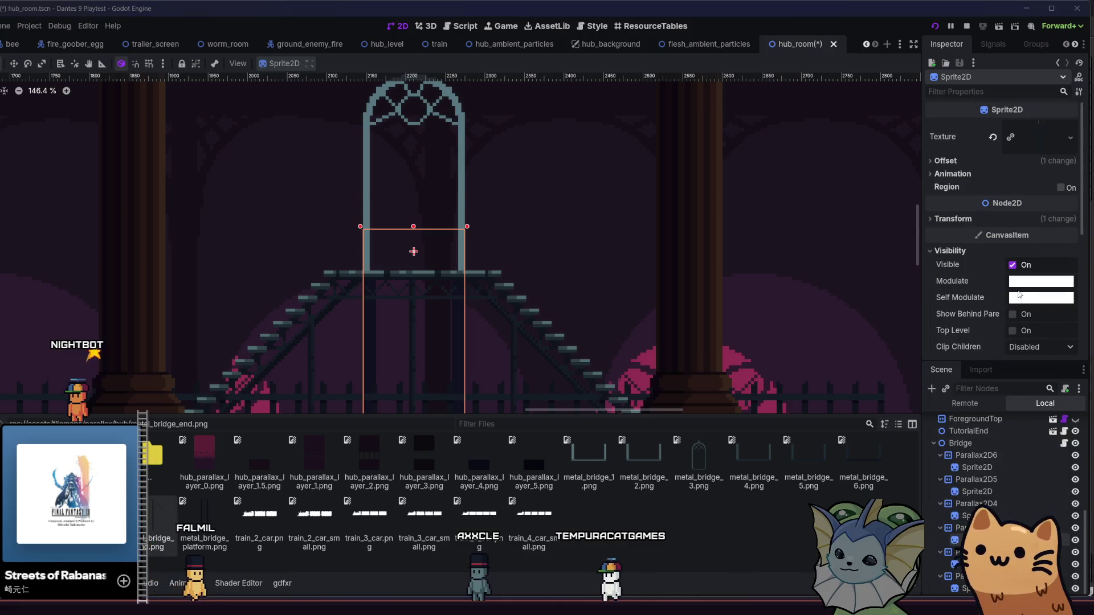
click(1019, 285)
key(F5)
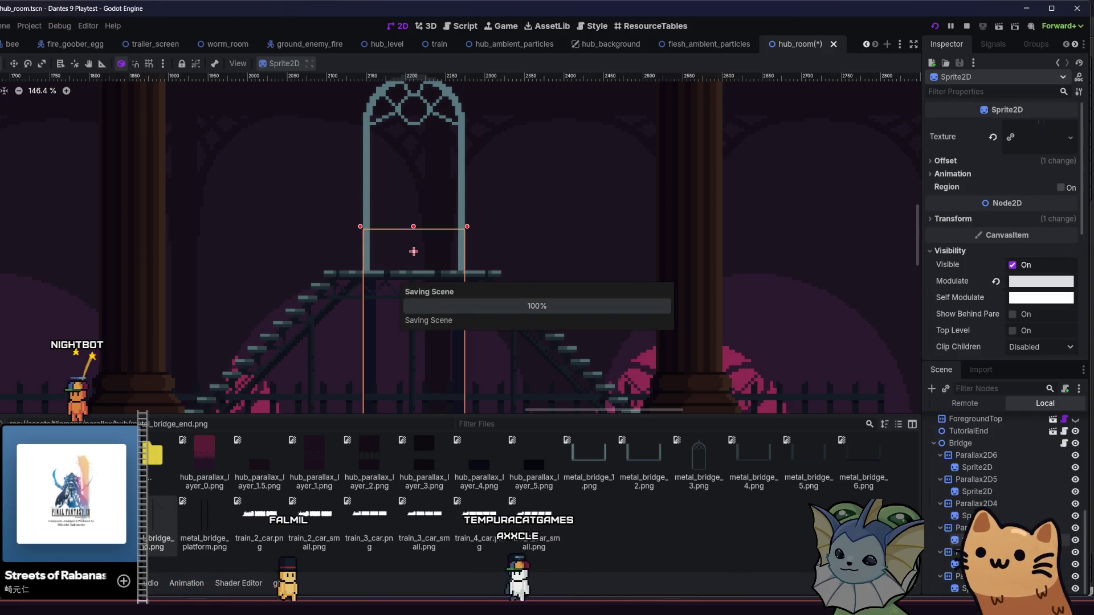
Step: Walk the cat up the stairs, under the arched gate and down the far stairs, then stop the playtest
key(d)
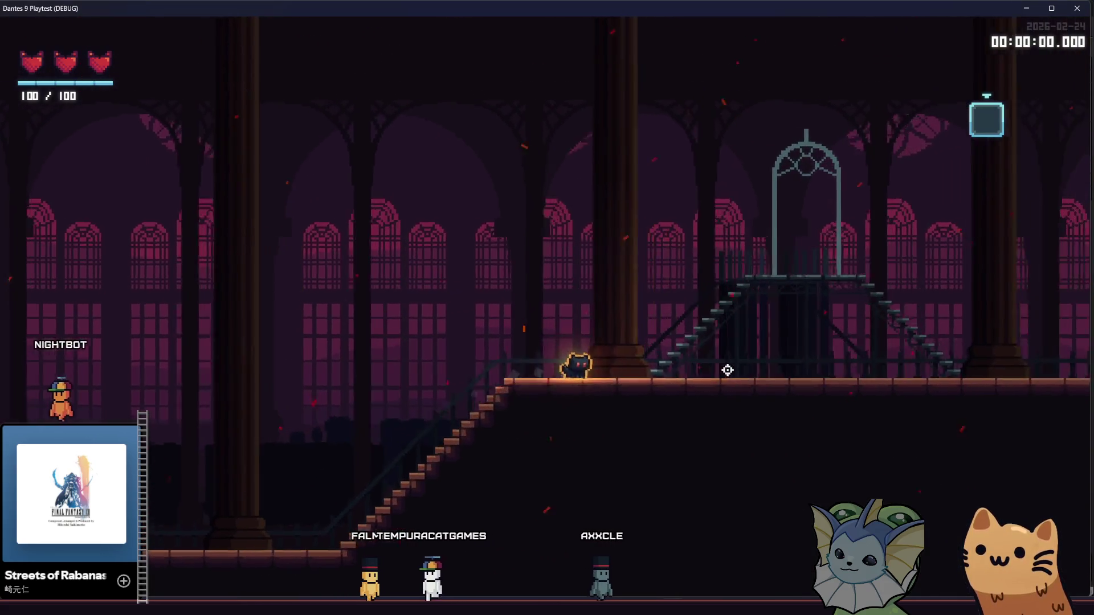
key(a)
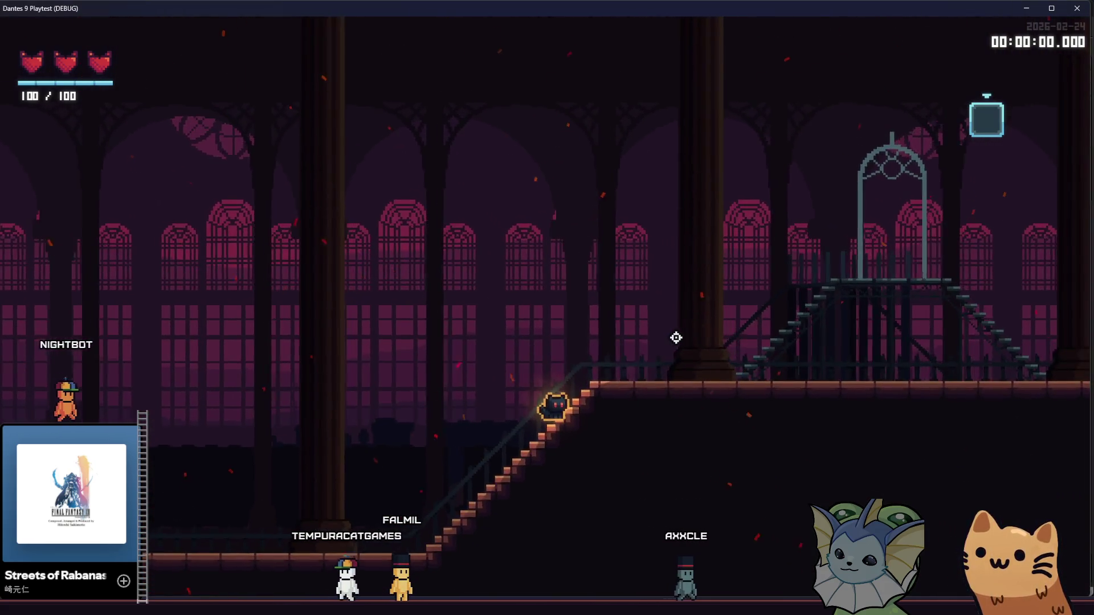
key(d)
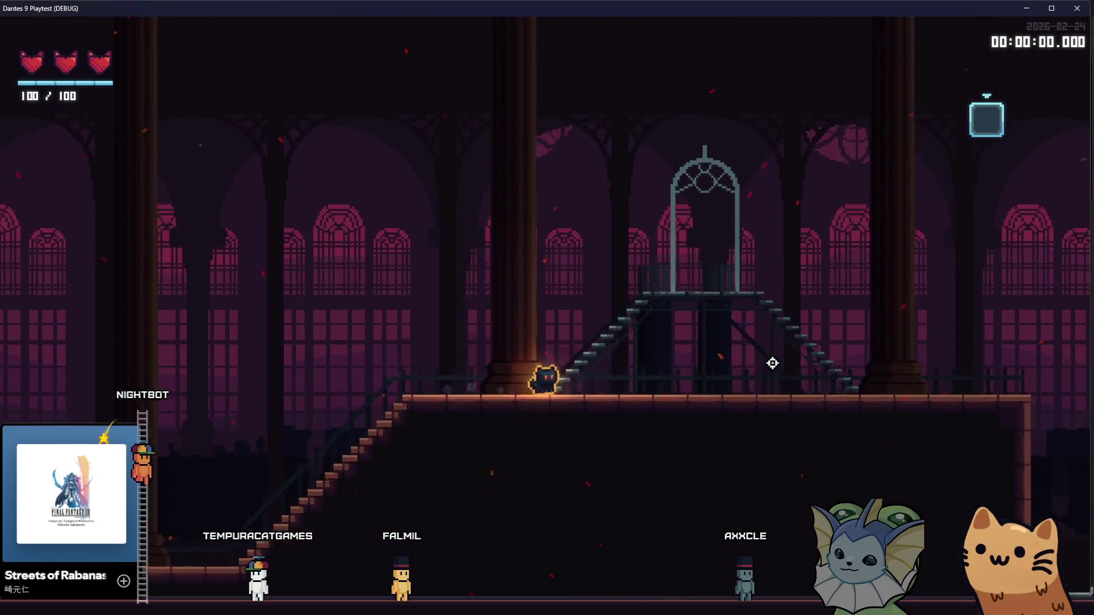
key(d)
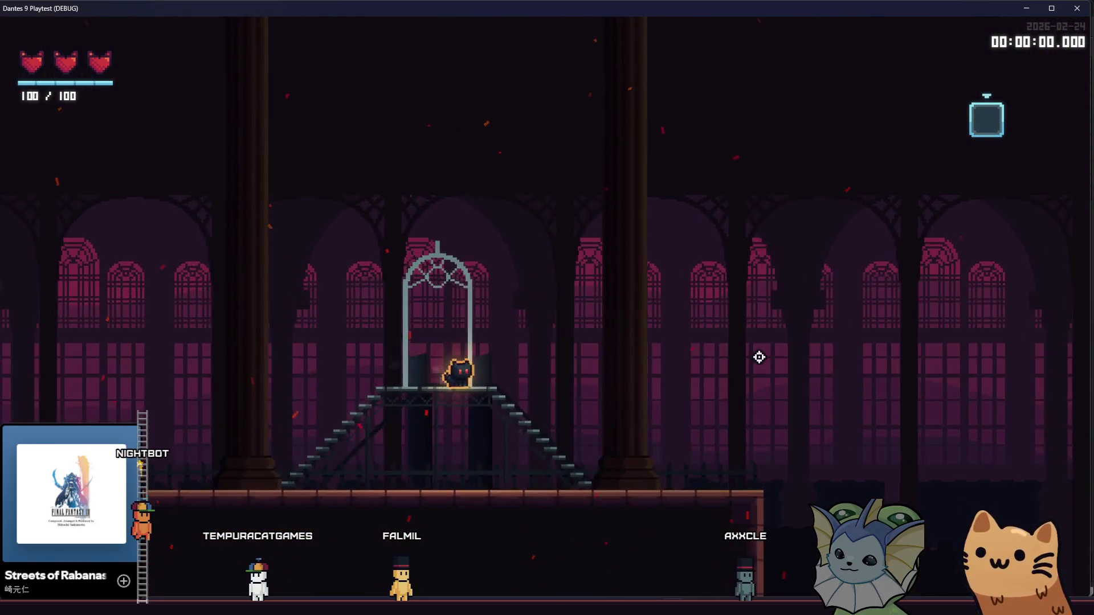
key(d)
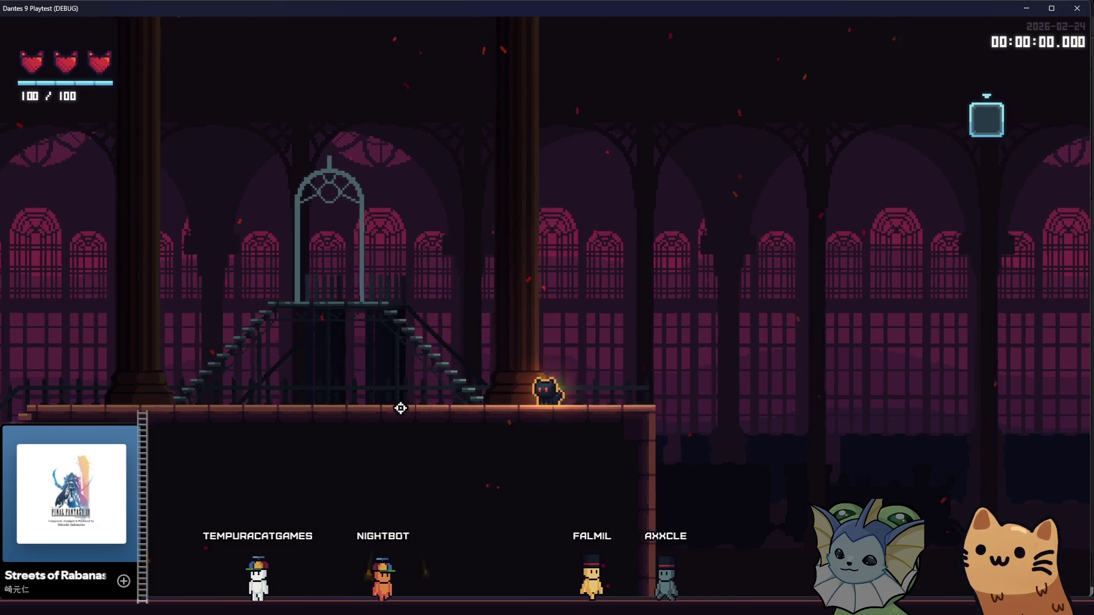
key(F8)
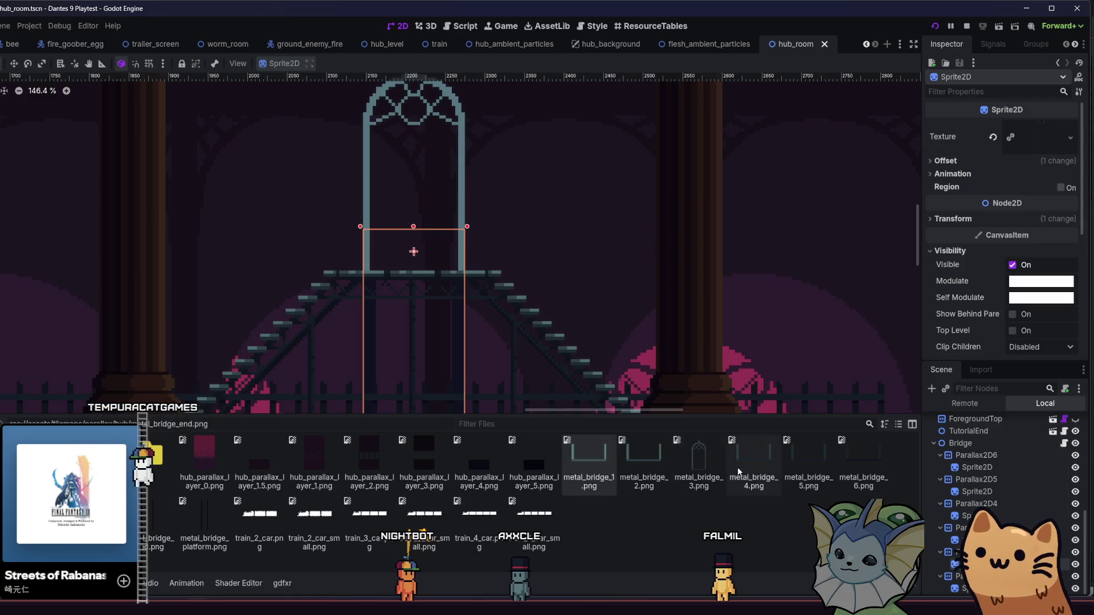
Step: Assign metal_bridge_4.png as the bridge sprite's texture and save hub_room
drag(753, 456, 839, 387)
drag(1032, 146, 1033, 147)
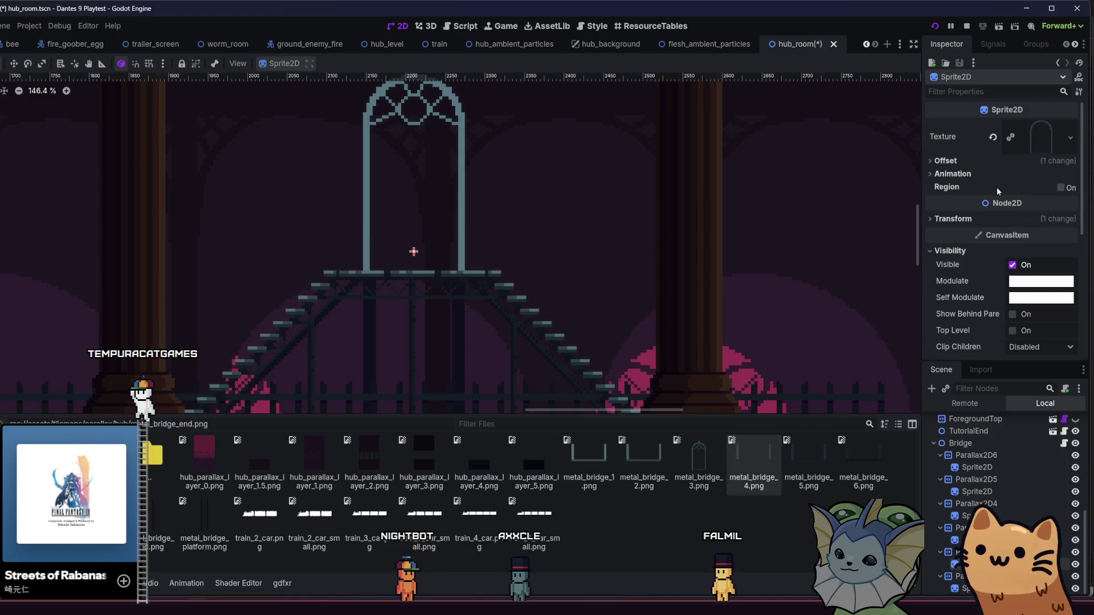
click(984, 160)
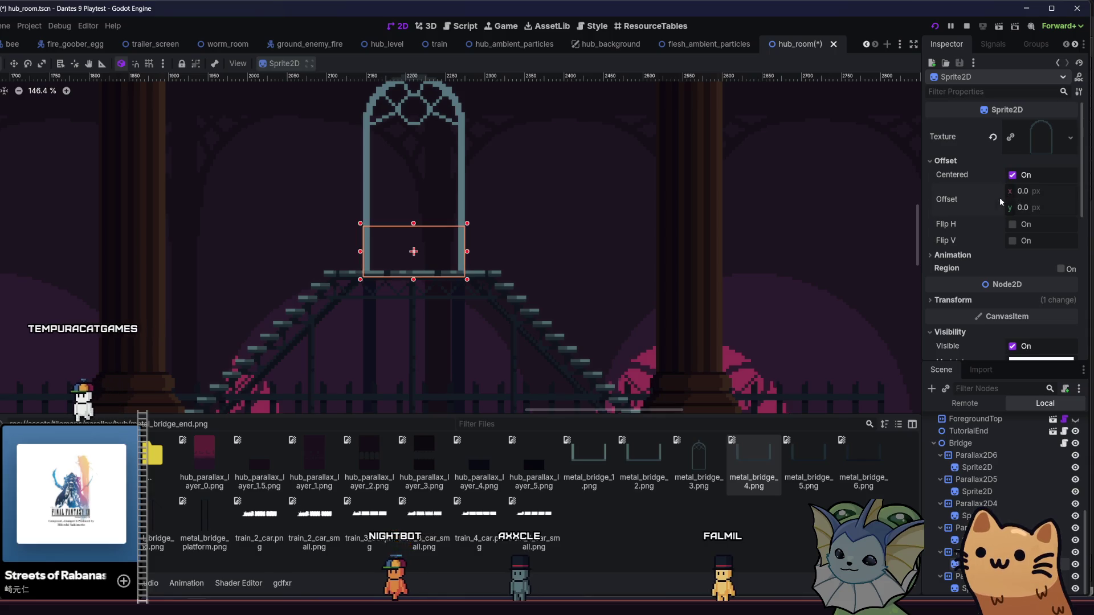
key(ctrl+s)
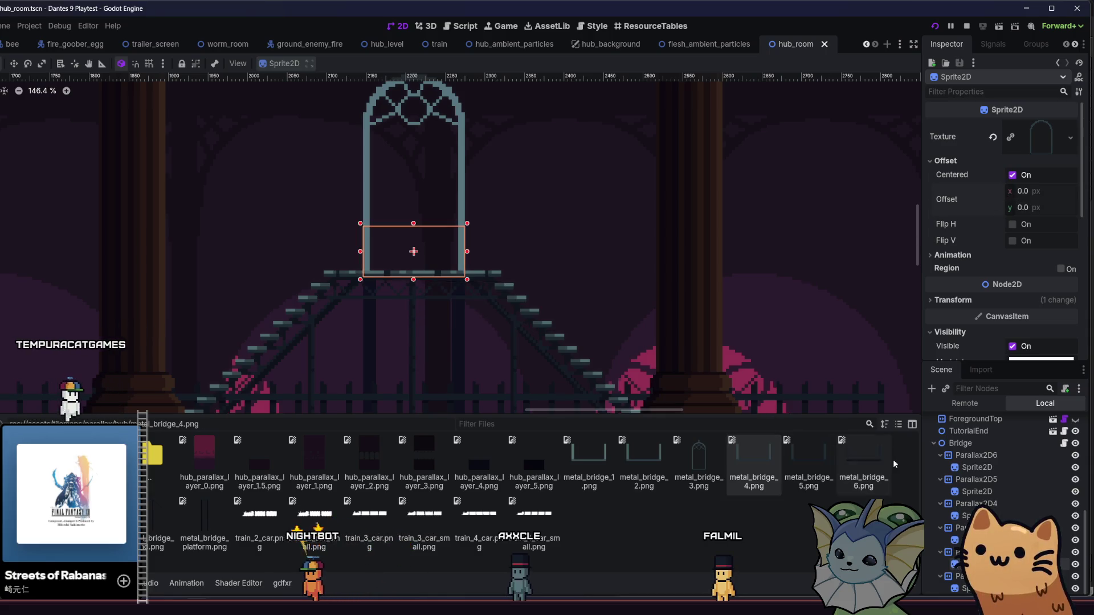
Step: Undo and reapply the texture change, confirm the 73 px Offset y, and save again
key(ctrl+z)
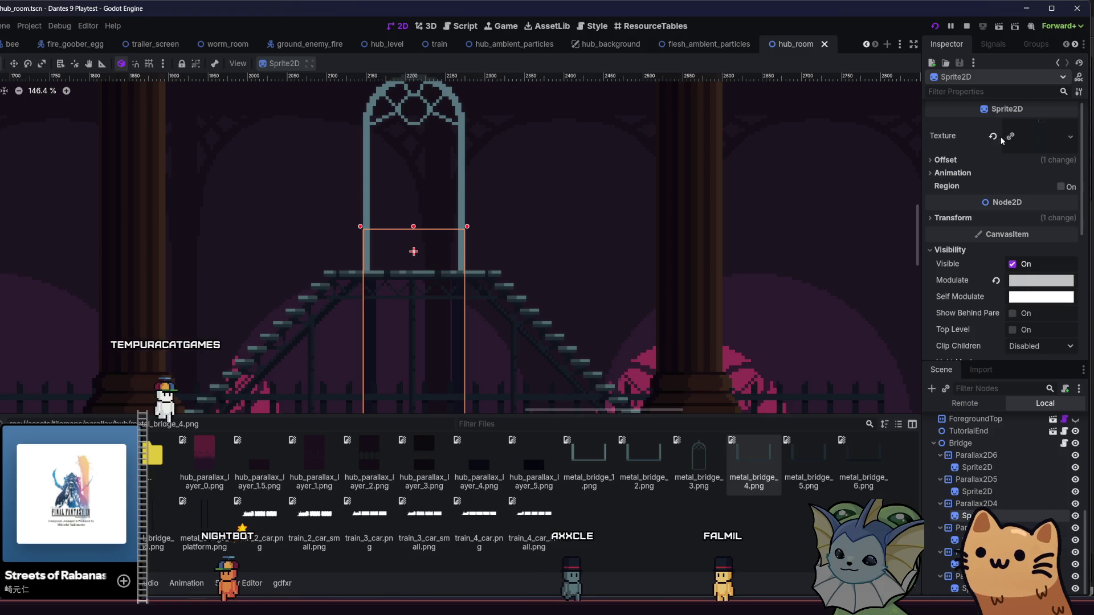
key(ctrl+shift+z)
click(982, 166)
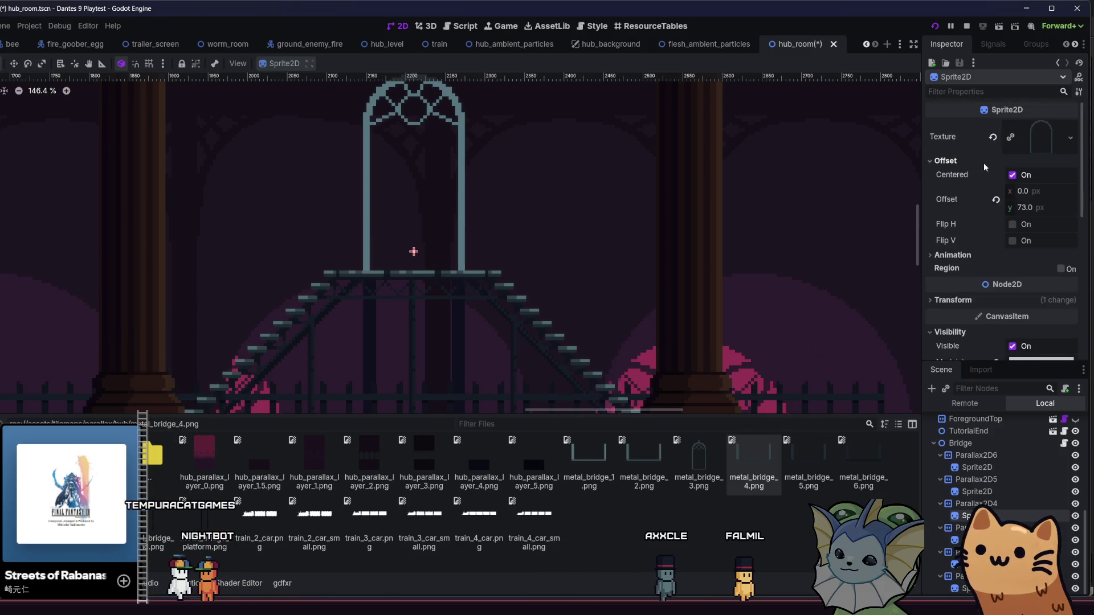
click(1006, 468)
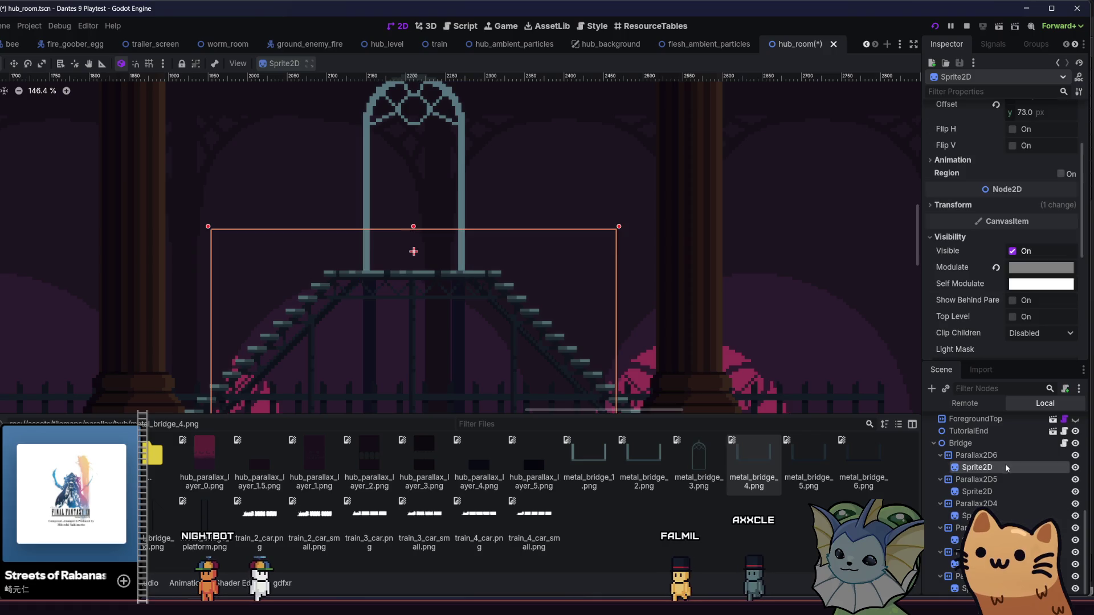
scroll(1013, 207, up, 3)
key(ctrl+s)
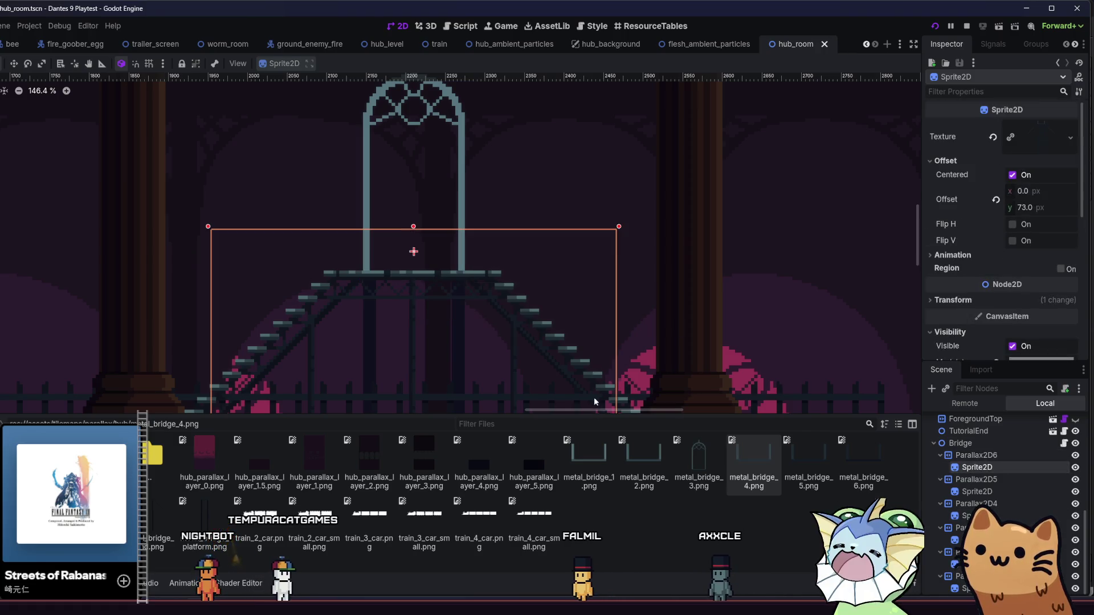
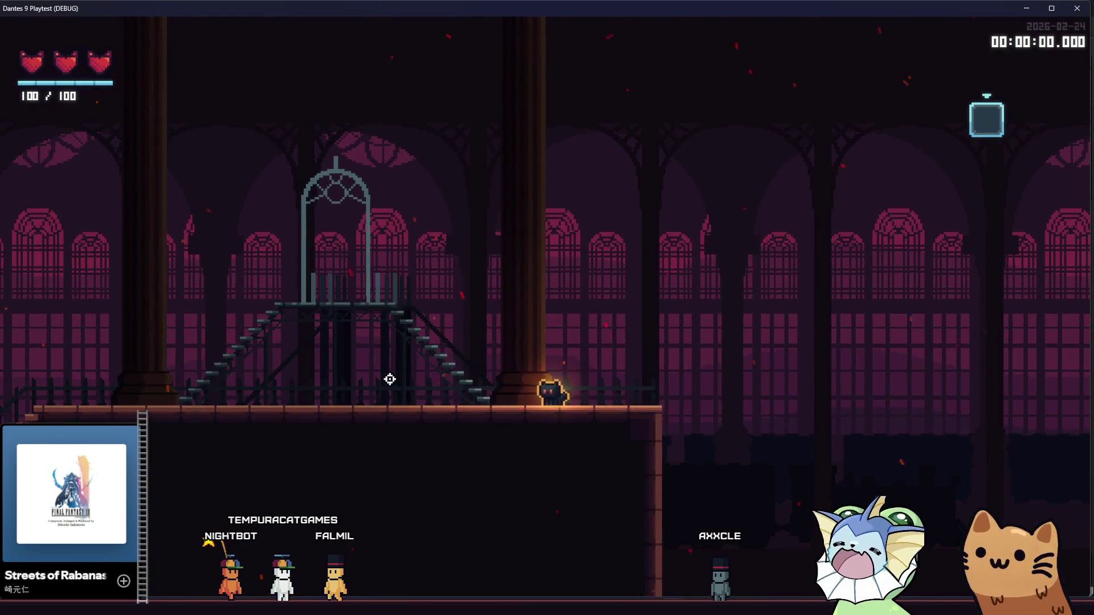
Step: Walk the player cat left across the hub platform, then close the playtest window
key(a)
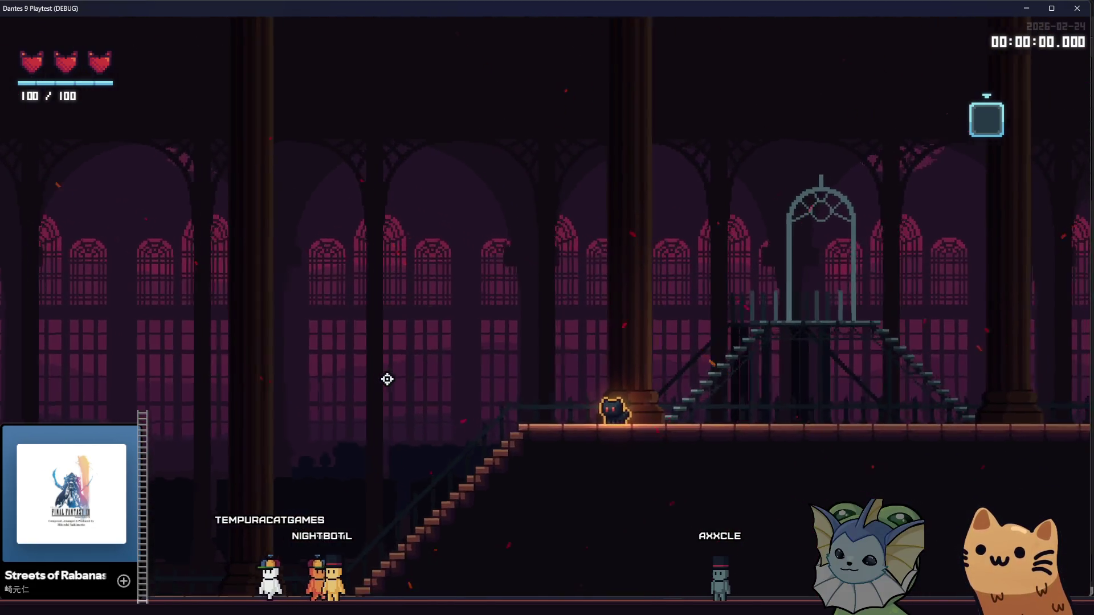
key(a)
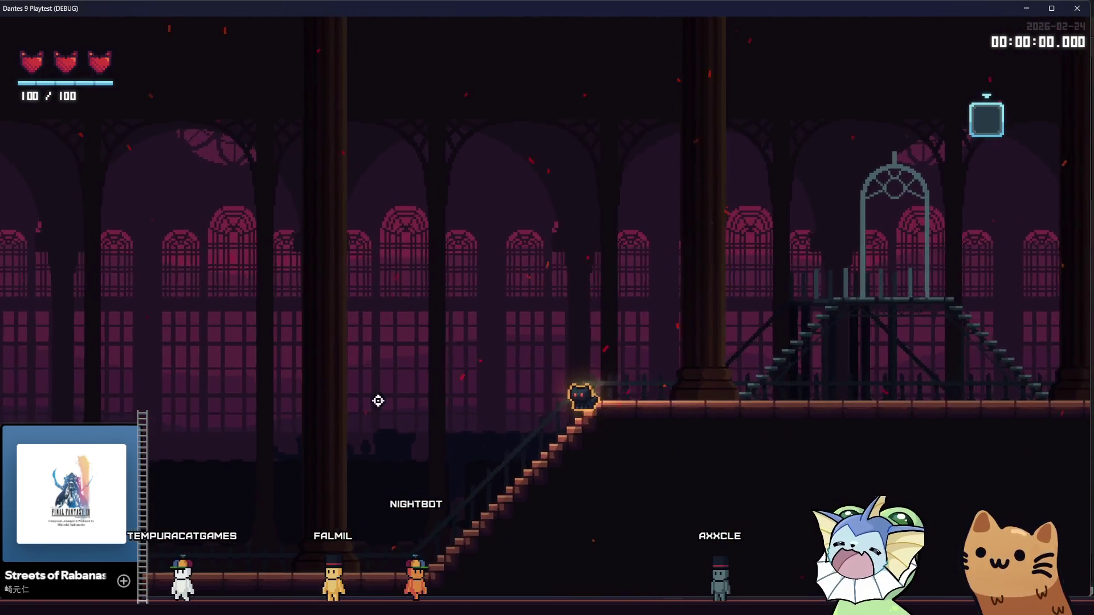
key(alt+F4)
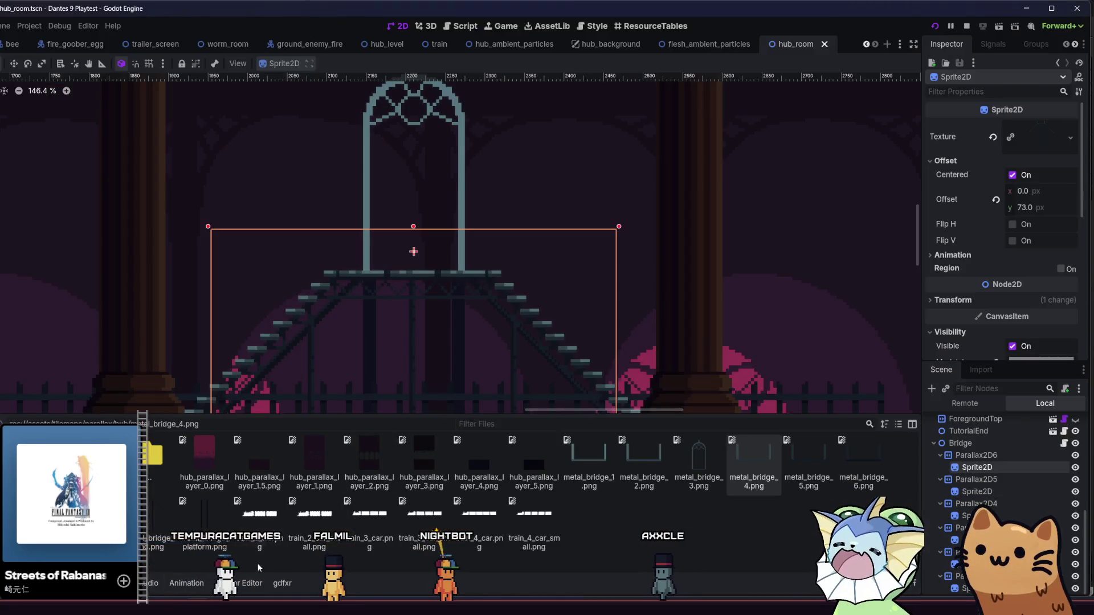
Step: Inspect the StaticDecorBack, StaticDecor and Background tile layers and the Terrains tab
scroll(415, 295, down, 2)
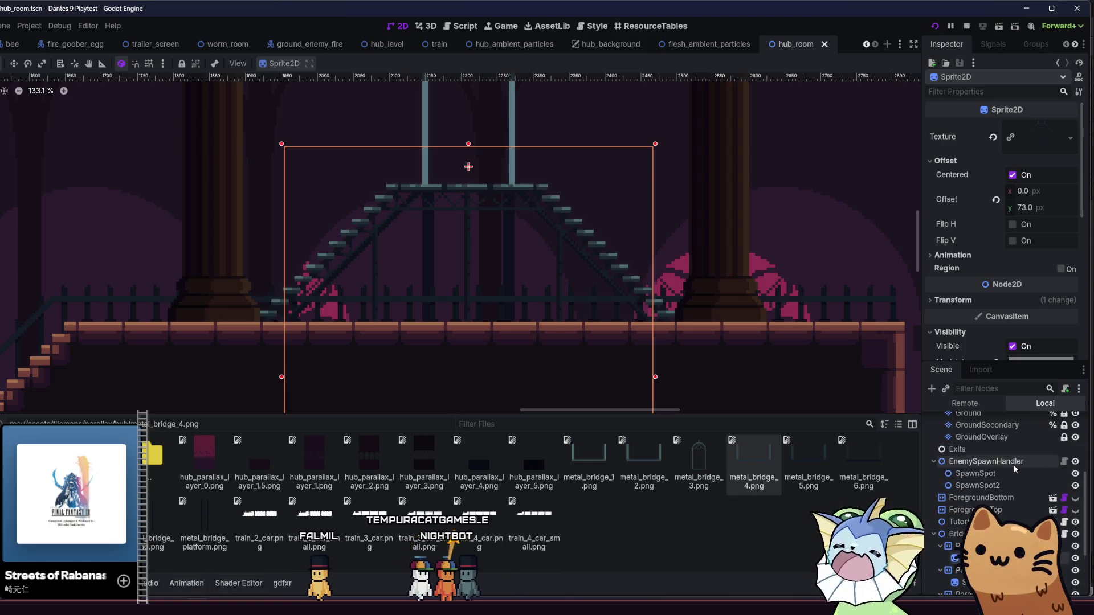
click(1012, 443)
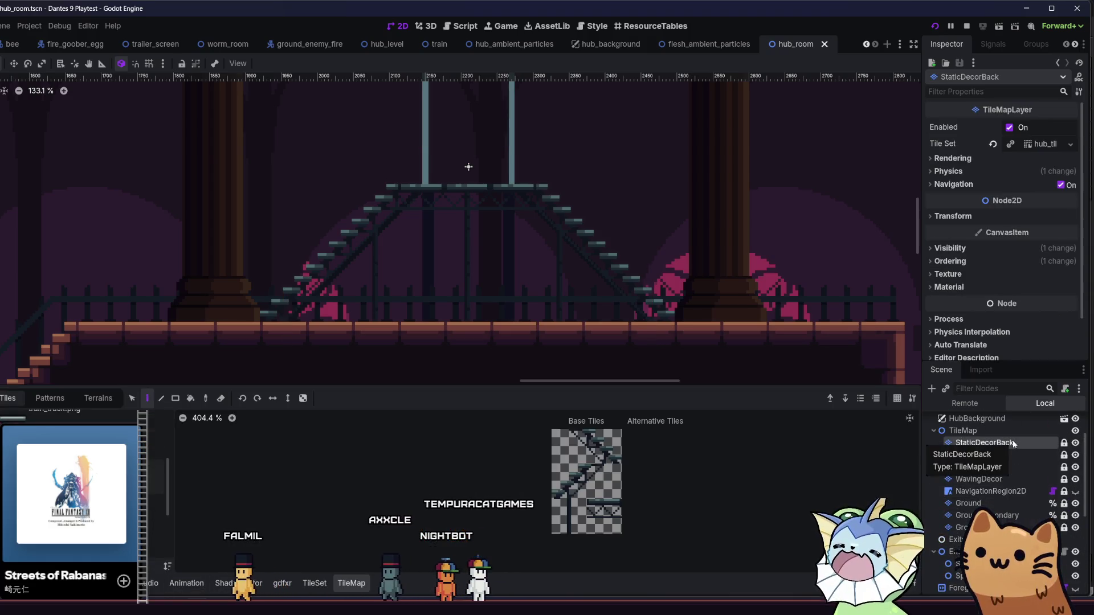
click(1003, 454)
click(946, 467)
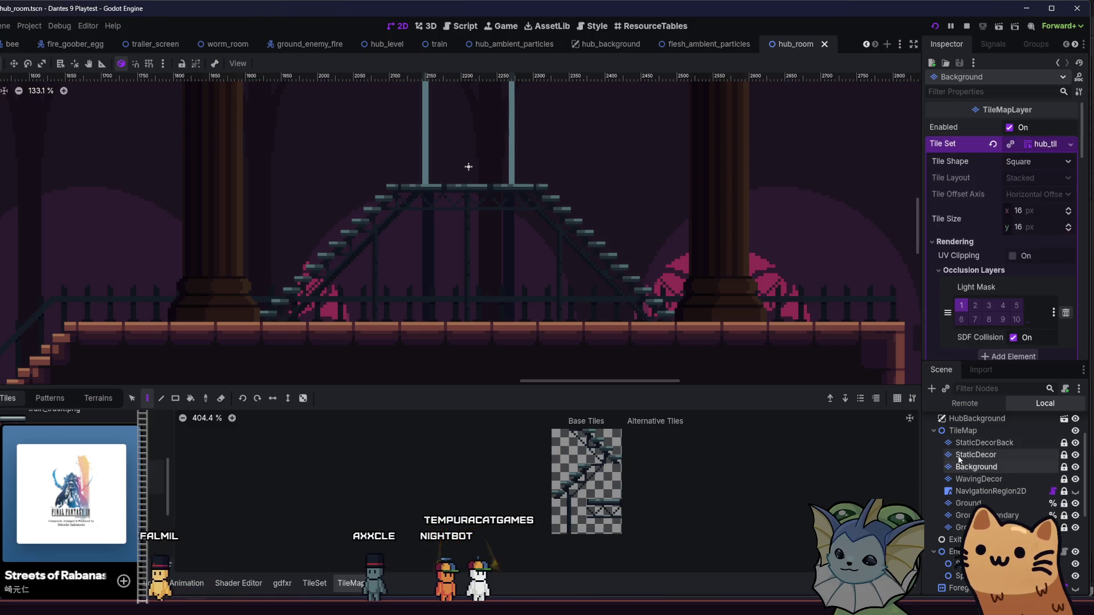
key(Up)
click(91, 399)
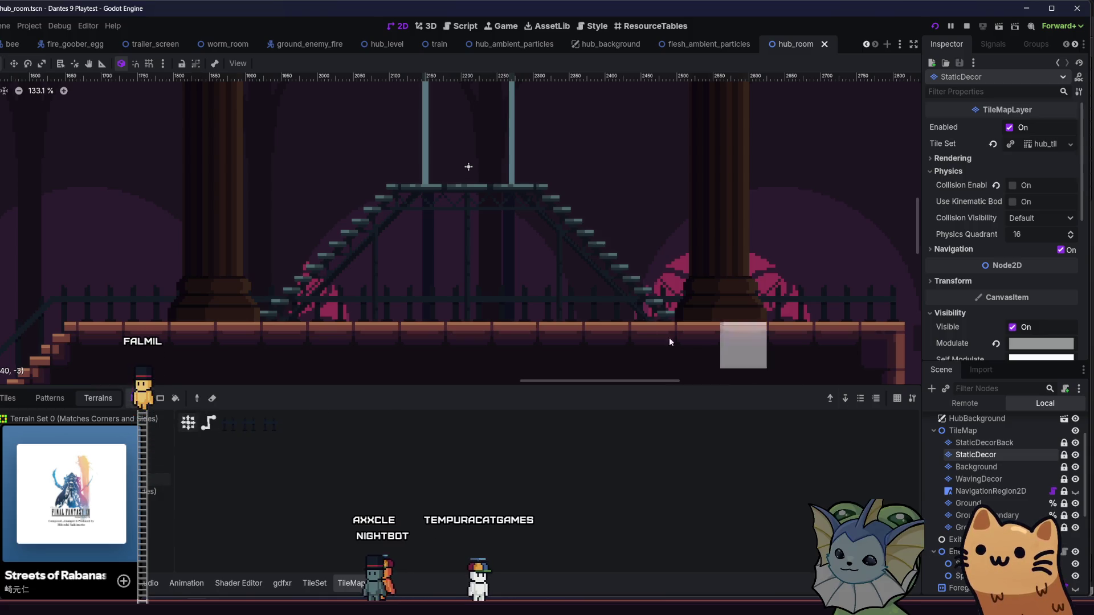
Step: Reselect StaticDecorBack, then save the hub_room scene and relaunch the playtest
click(989, 445)
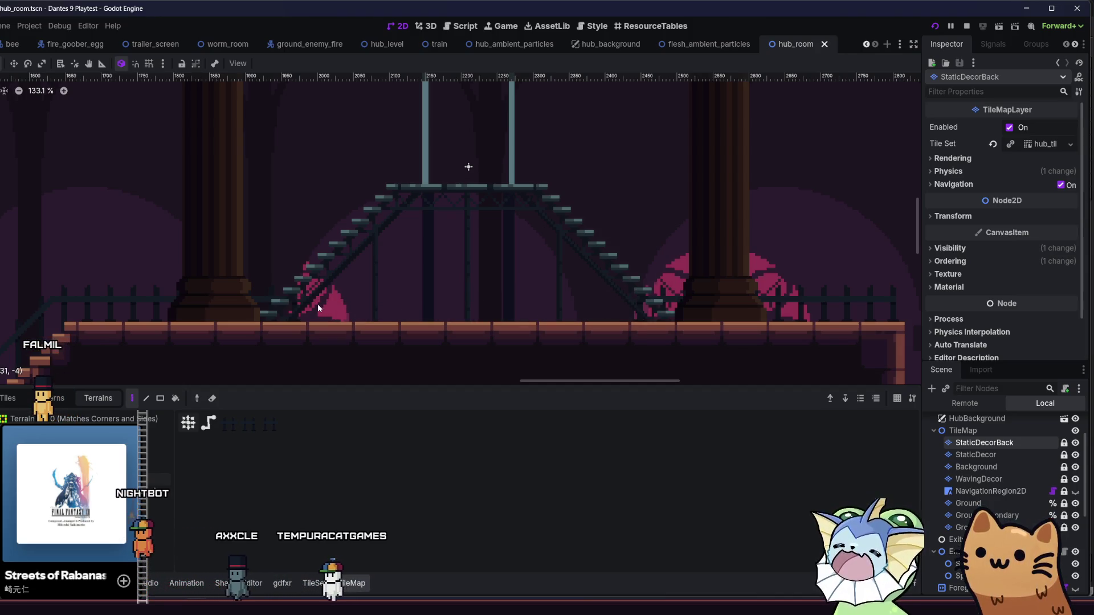
scroll(317, 303, left, 3)
scroll(317, 303, up, 1)
key(ctrl+s)
scroll(498, 282, down, 6)
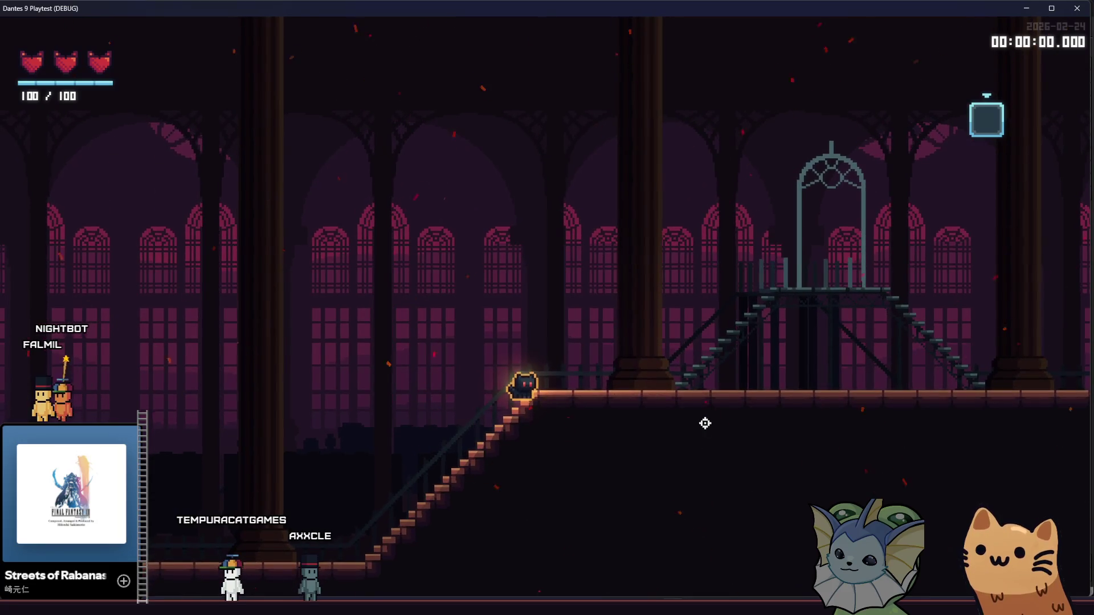
Step: Walk the cat up and down the stairs and across the platform, then switch to gatos.aseprite
key(Right)
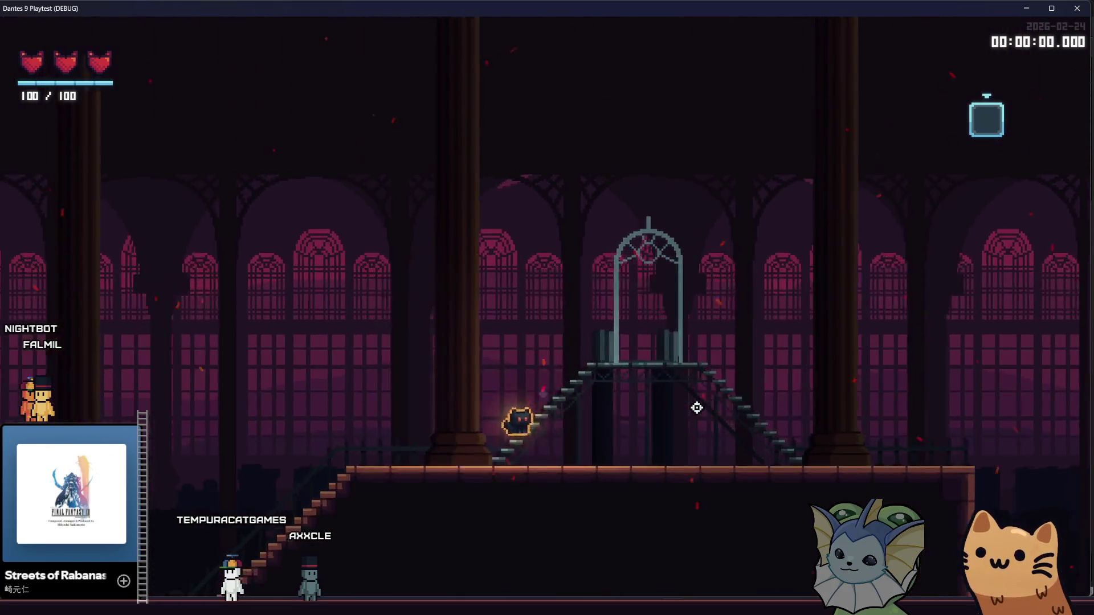
key(Left)
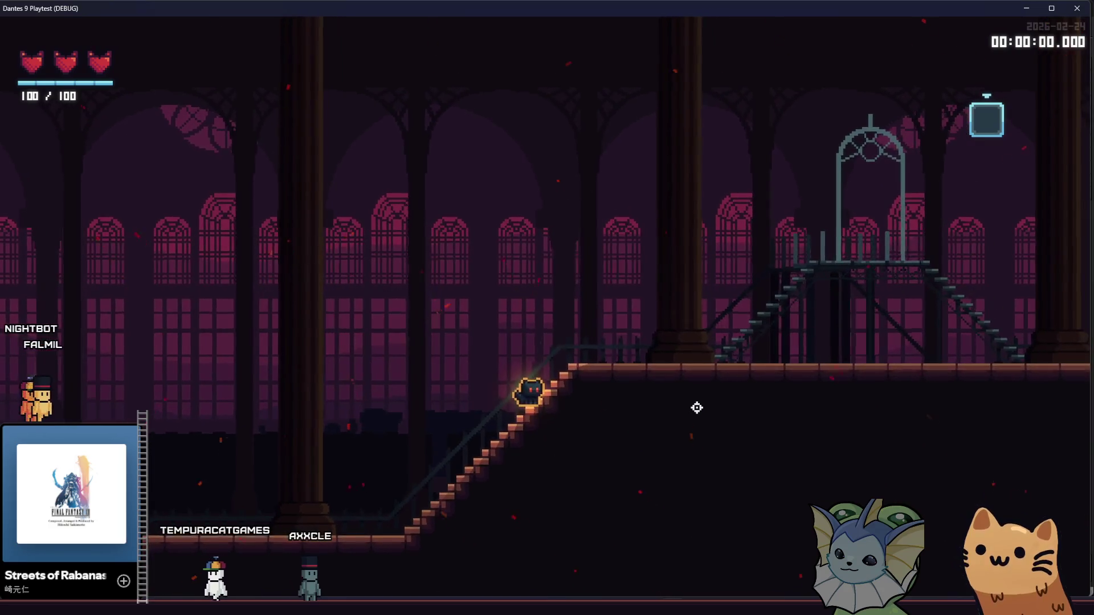
key(Right)
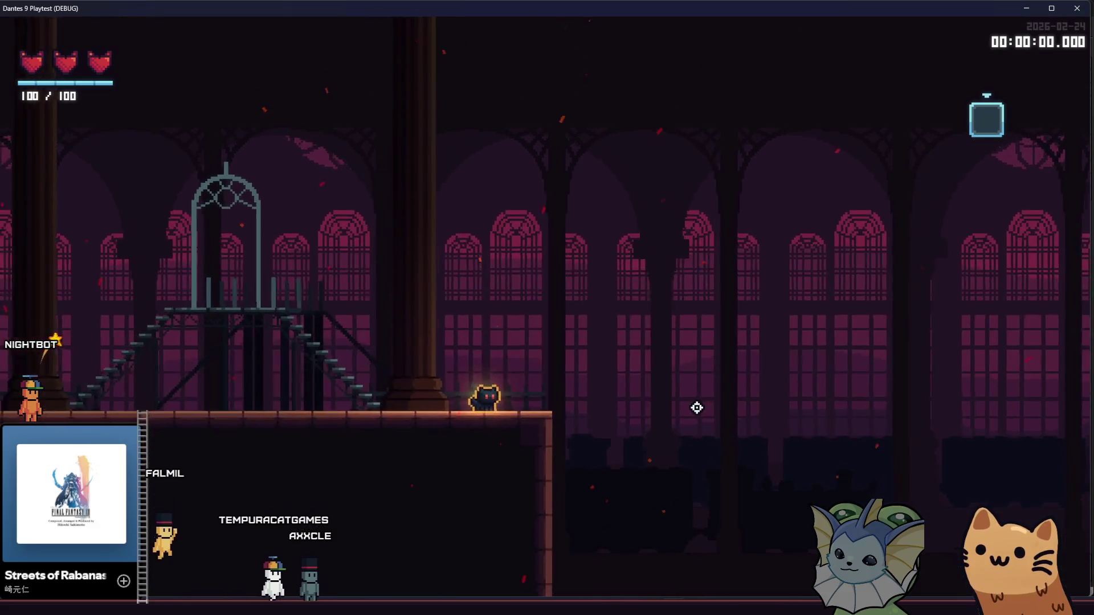
key(Left)
key(Left)
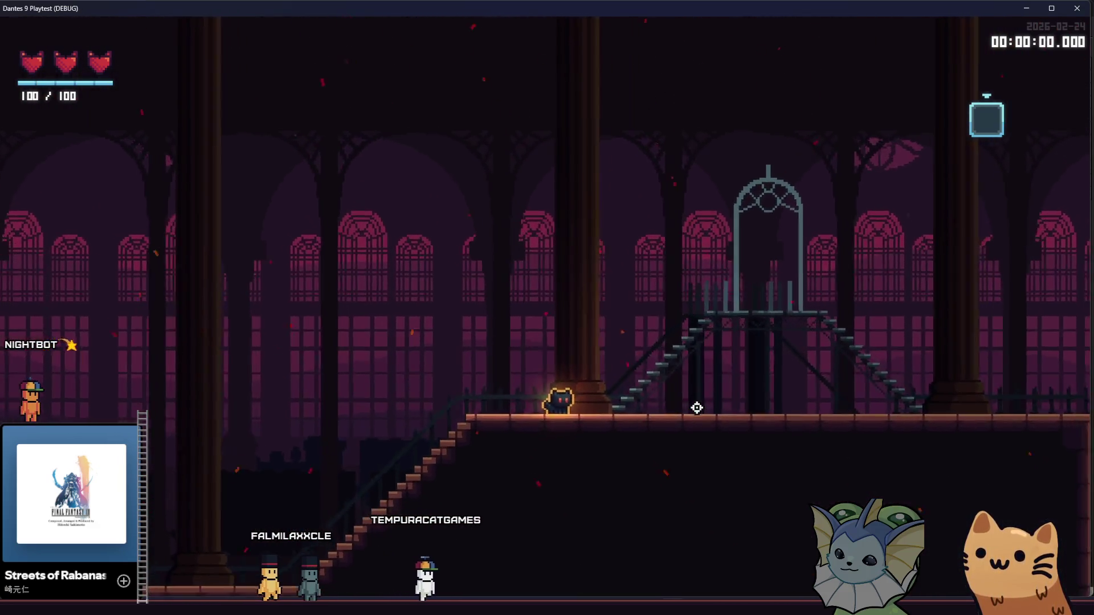
key(Left)
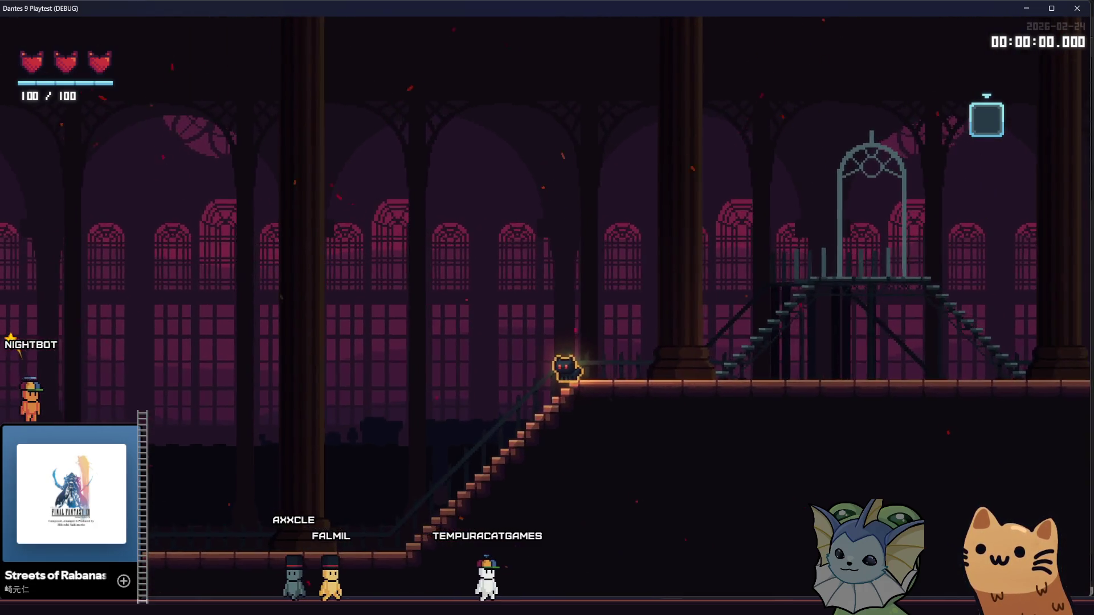
key(alt+Tab)
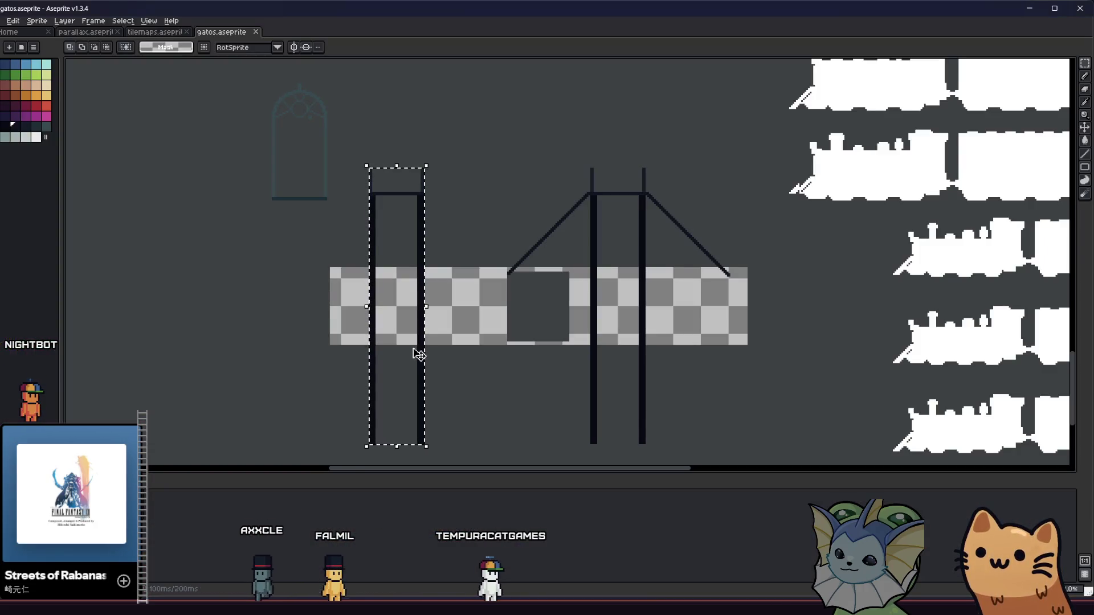
Step: Draw a circle inside the left bridge tower frame, discarding a first small attempt
scroll(342, 347, left, 3)
key(ctrl+d)
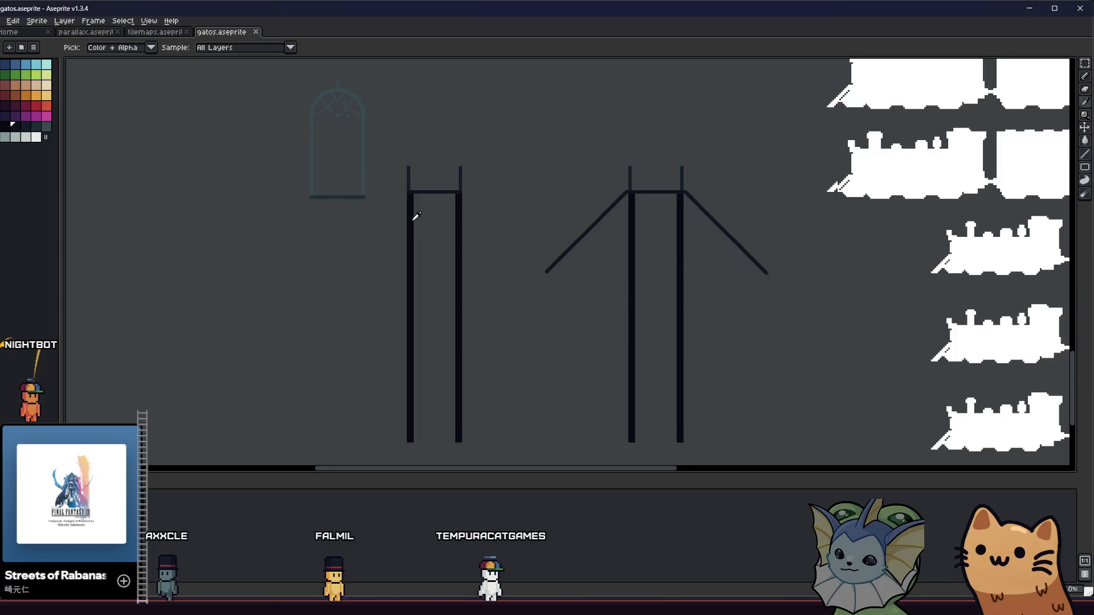
scroll(416, 215, up, 1)
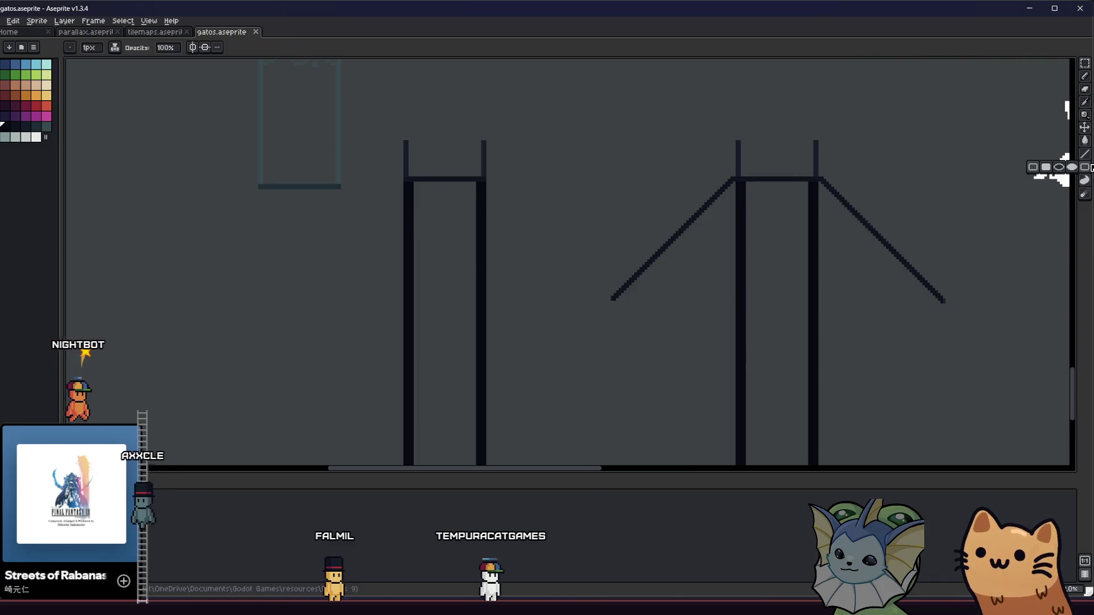
scroll(415, 191, up, 1)
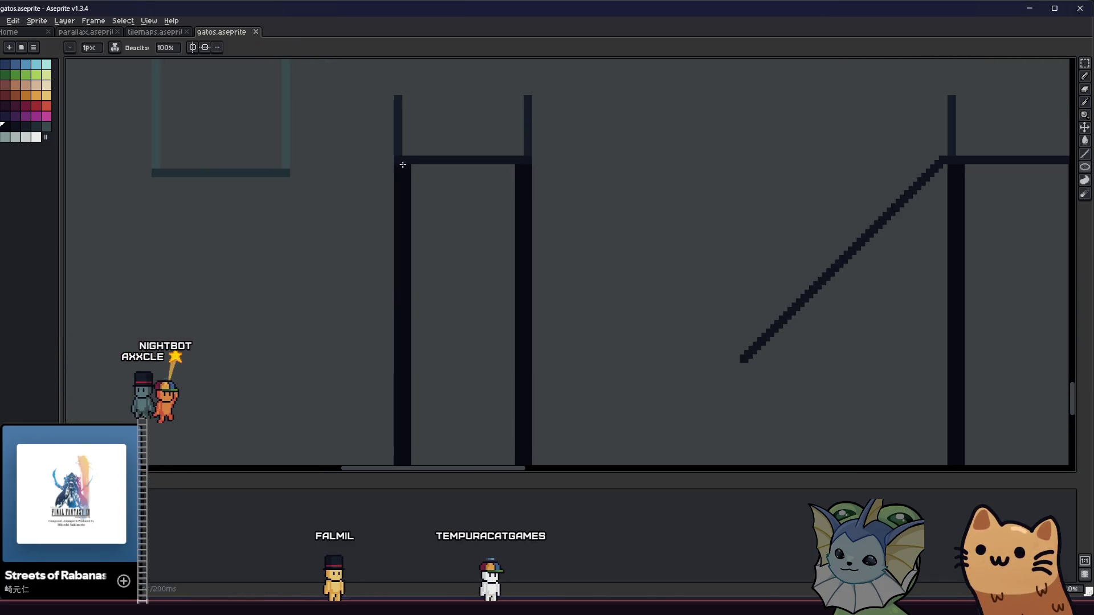
drag(516, 353, 525, 371)
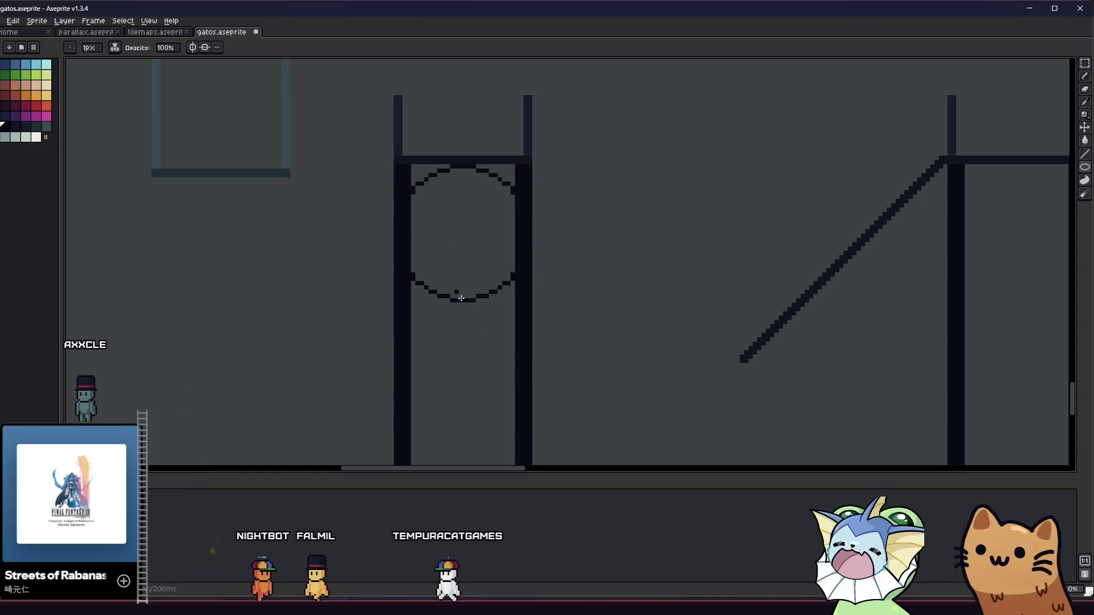
key(ctrl+z)
drag(413, 164, 515, 298)
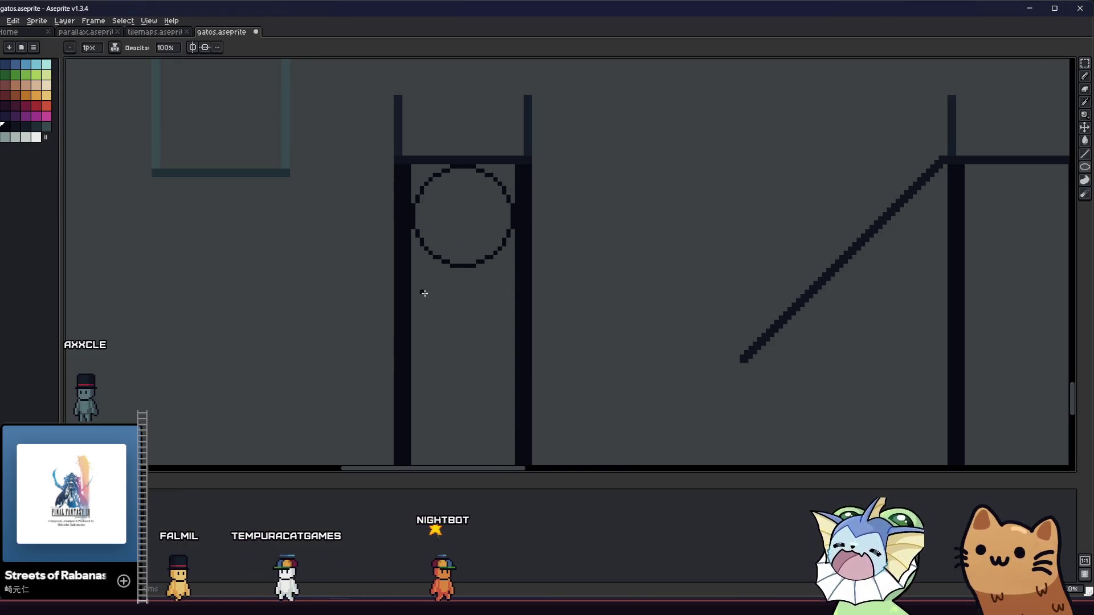
Step: Save gatos.aseprite with the trial arch, then undo it back to plain pillars
key(m)
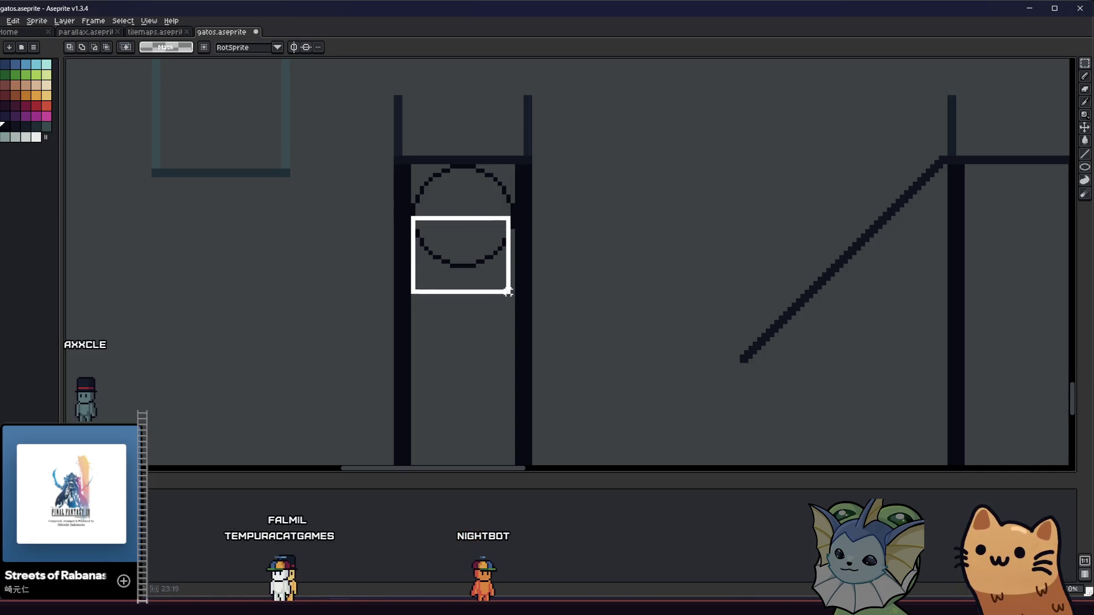
key(b)
scroll(405, 197, up, 1)
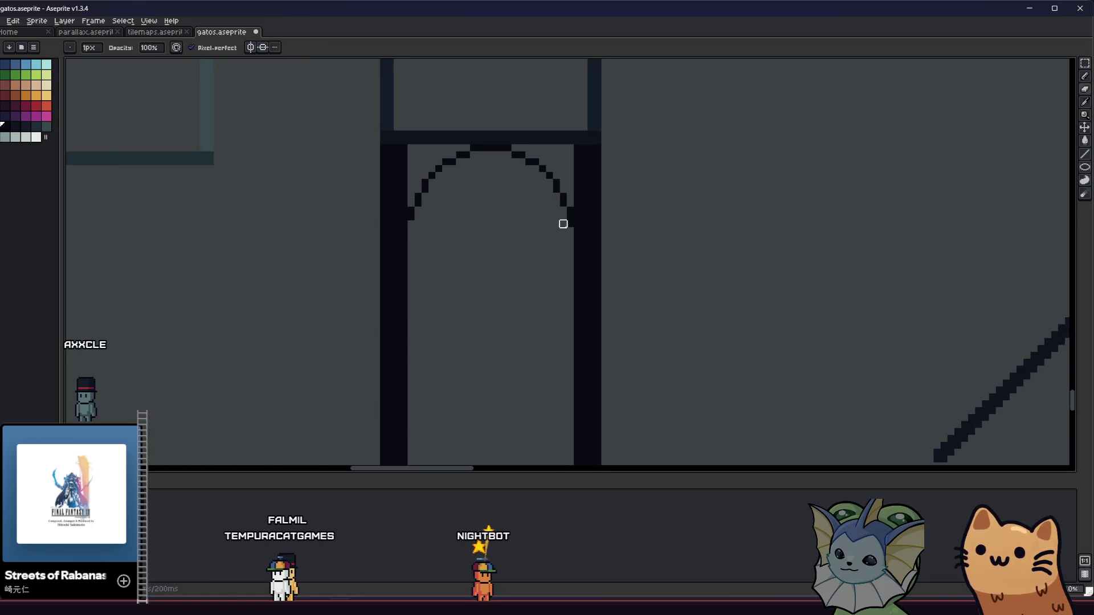
scroll(518, 268, down, 3)
key(ctrl+s)
scroll(483, 313, up, 2)
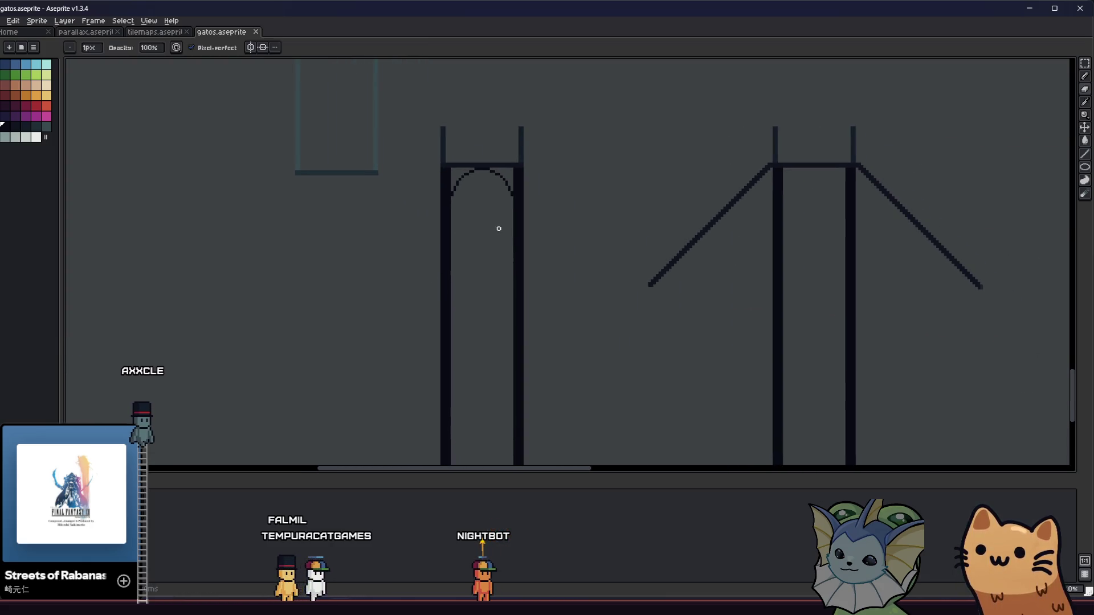
key(ctrl+z)
key(ctrl+z)
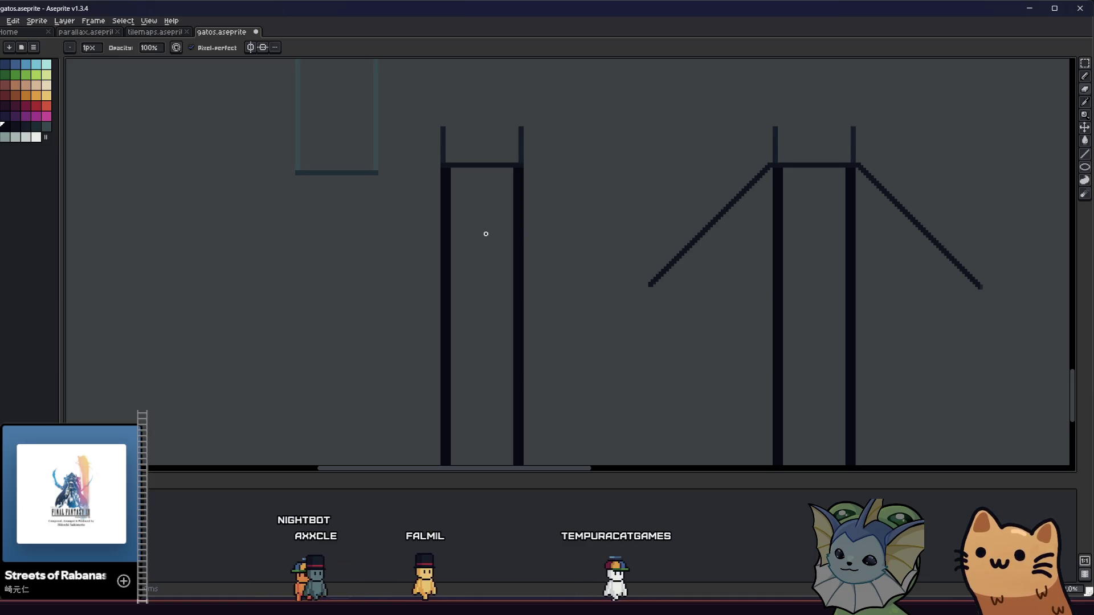
Step: Draw a circle outline between the left tower pillars, discarding a stray diagonal line
key(l)
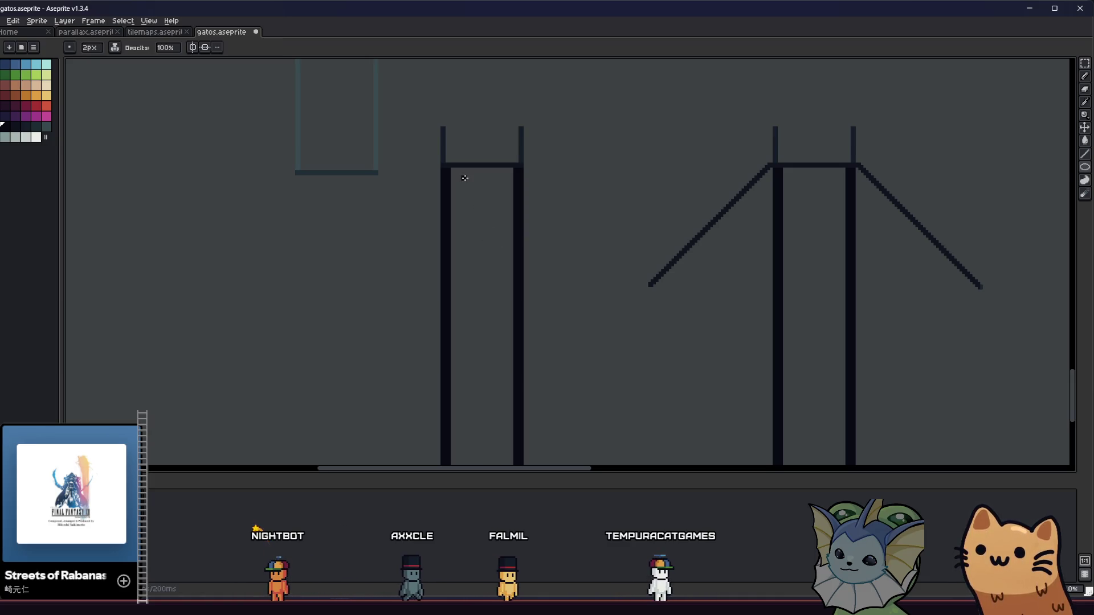
scroll(465, 178, up, 2)
drag(449, 166, 564, 312)
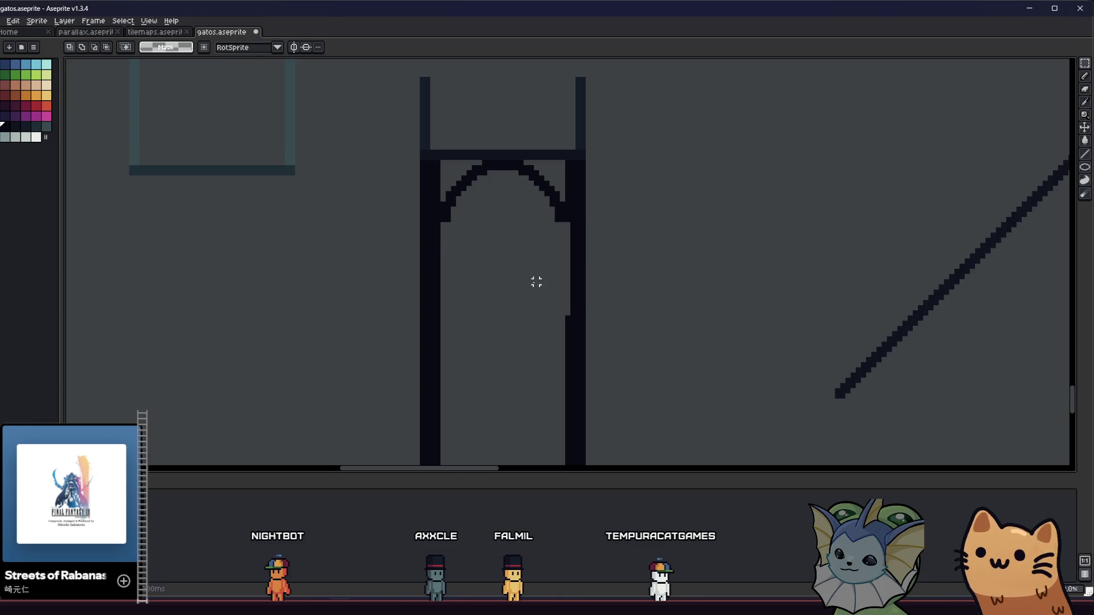
scroll(536, 282, down, 2)
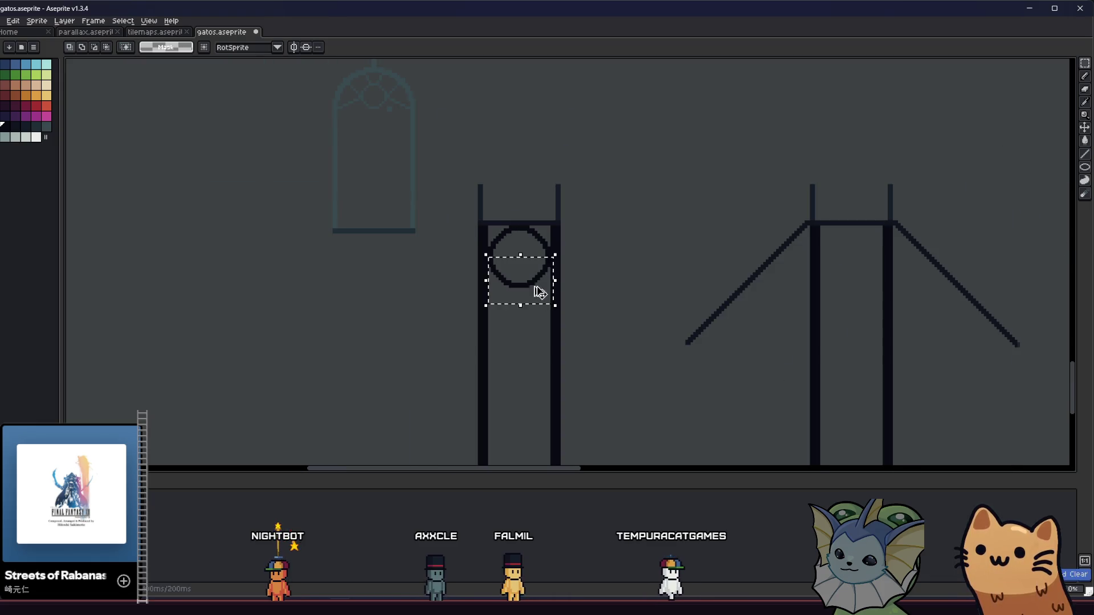
scroll(528, 269, up, 1)
scroll(483, 238, up, 2)
key(l)
mouse_move(435, 184)
mouse_down()
mouse_move(618, 332)
mouse_move(679, 411)
mouse_up()
key(ctrl+z)
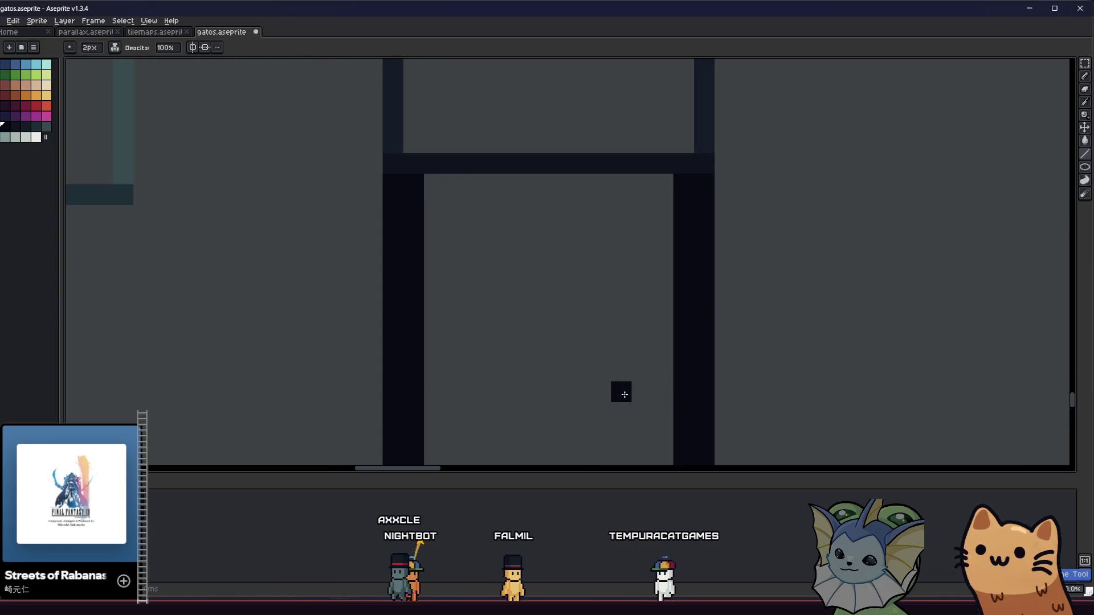
drag(432, 192, 675, 450)
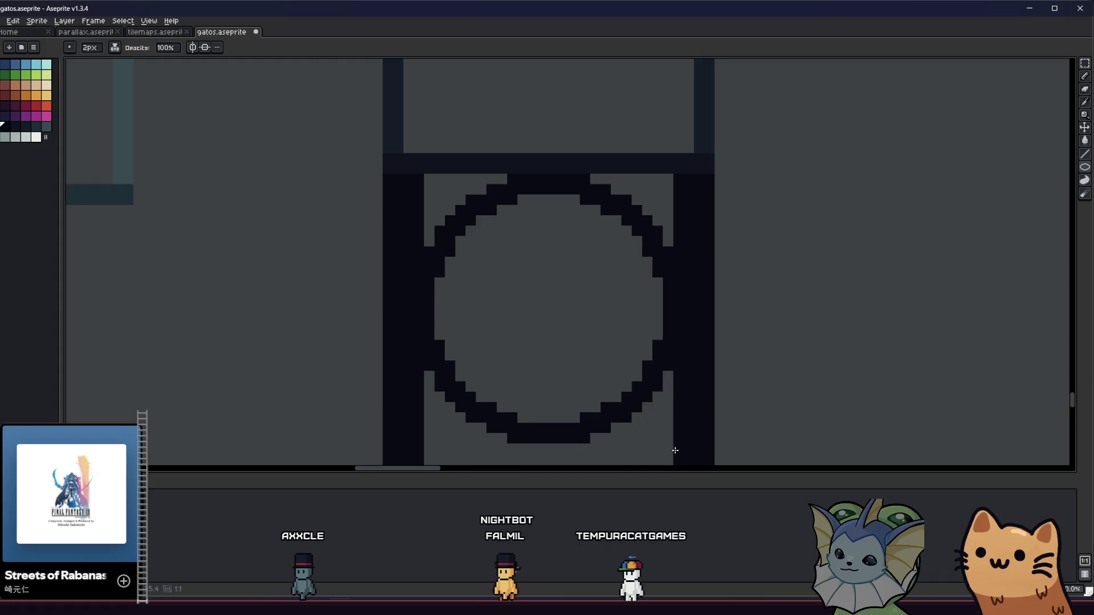
scroll(655, 435, down, 1)
Step: Erase the circle's lower half so only an arch remains below the crossbar
key(m)
mouse_move(472, 302)
mouse_down()
mouse_move(640, 425)
mouse_move(632, 420)
mouse_up()
key(Delete)
key(ctrl+d)
scroll(586, 370, down, 1)
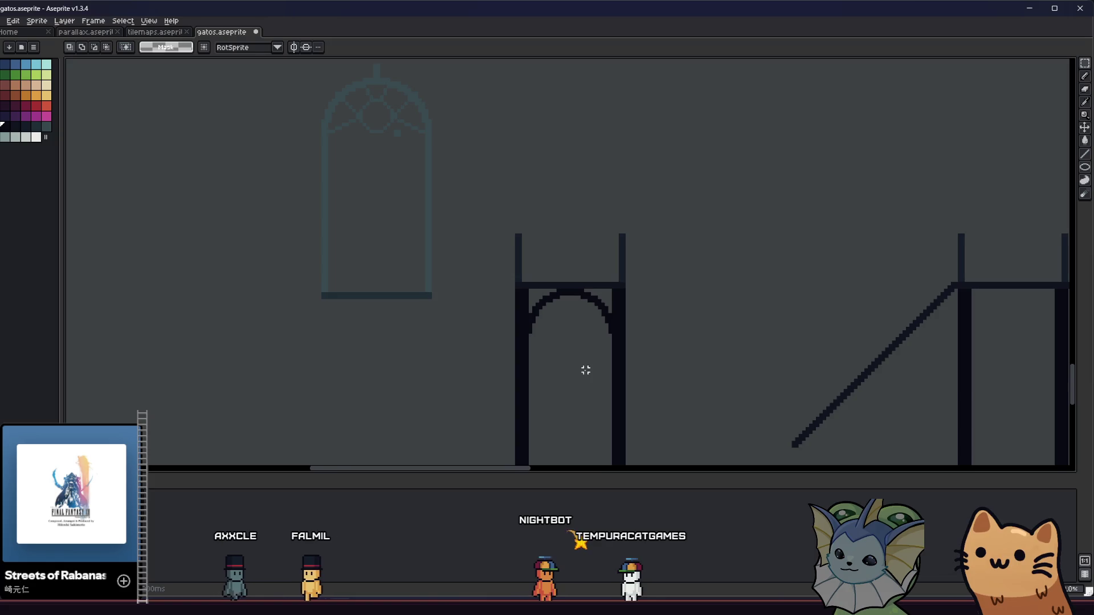
scroll(570, 359, down, 1)
scroll(456, 342, down, 3)
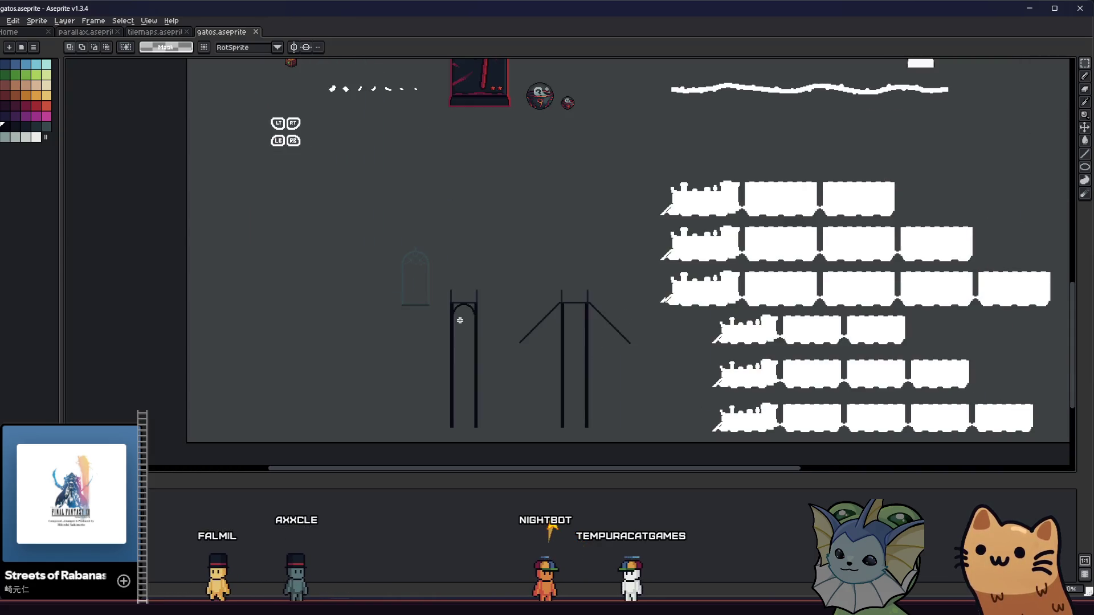
scroll(415, 293, up, 2)
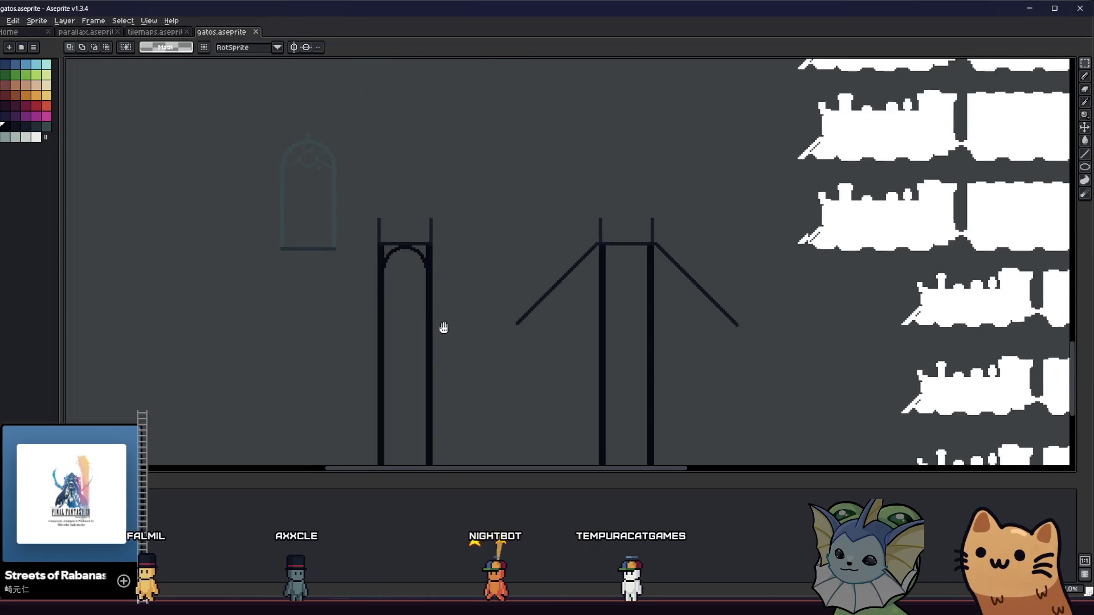
scroll(344, 171, up, 2)
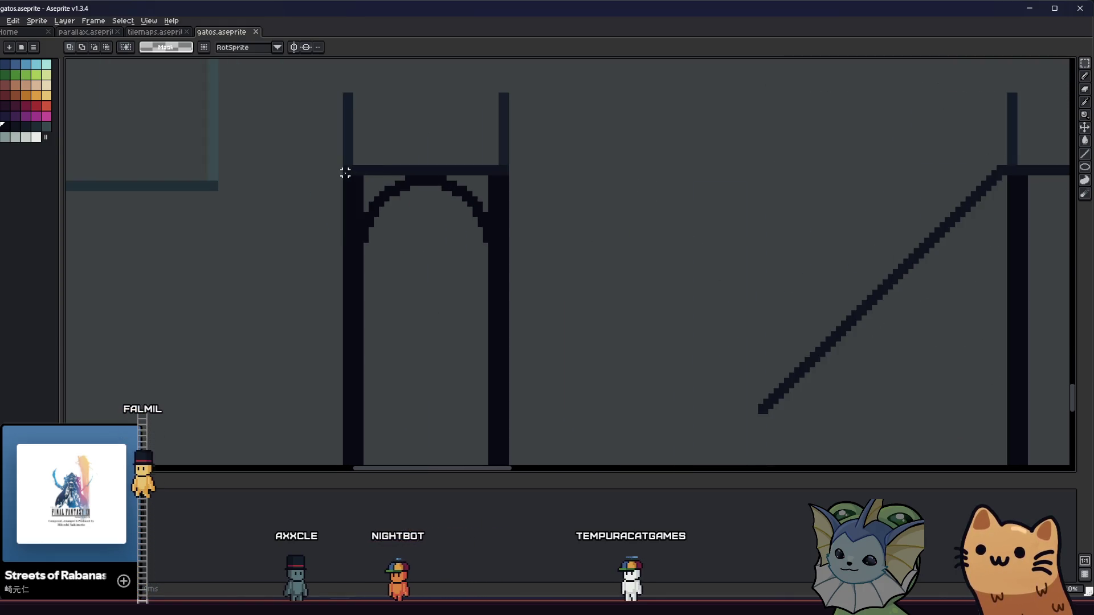
scroll(335, 178, down, 3)
Step: Sample the dark navy tower outline colour with the Eyedropper
mouse_move(423, 225)
mouse_down()
mouse_move(446, 237)
mouse_move(467, 361)
mouse_up()
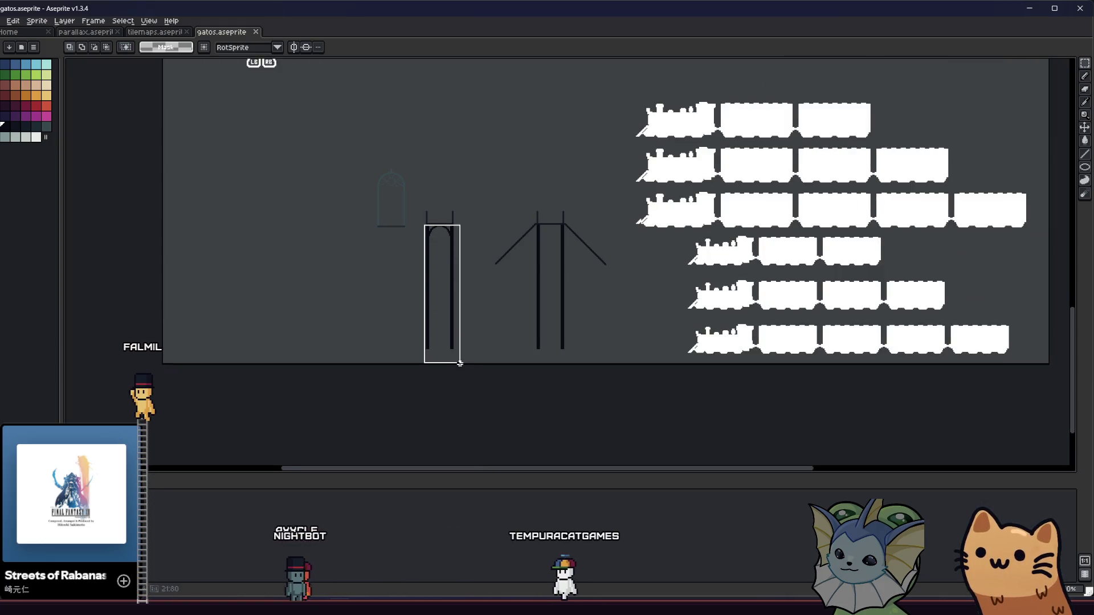
scroll(436, 294, up, 2)
scroll(421, 285, right, 1)
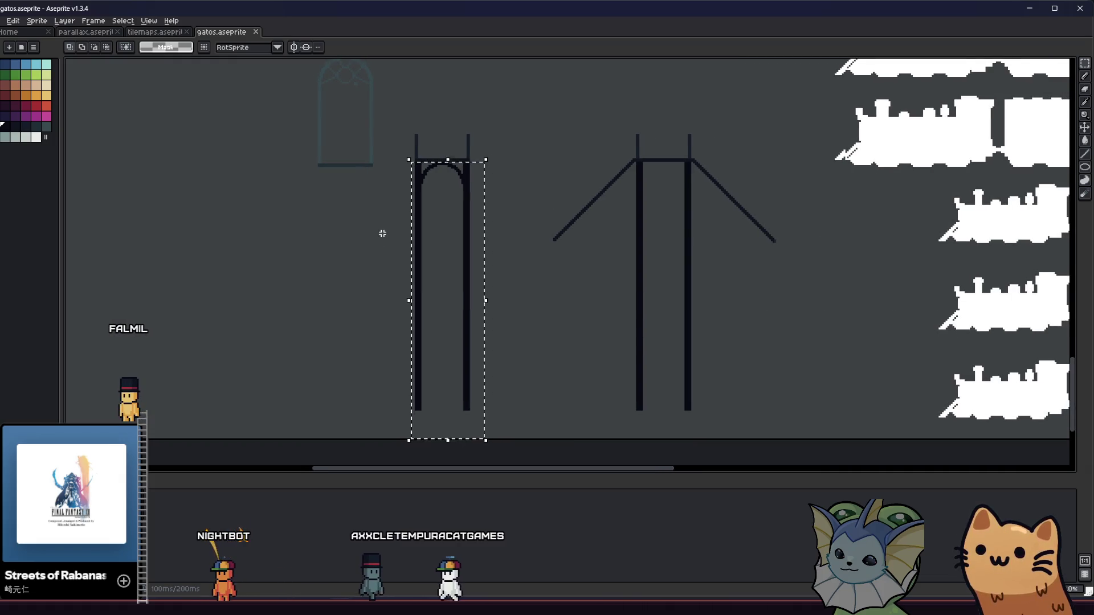
key(ctrl+d)
key(i)
scroll(408, 191, up, 1)
Step: Pencil a horizontal crossbar under the arch and two crossing diagonal braces
key(b)
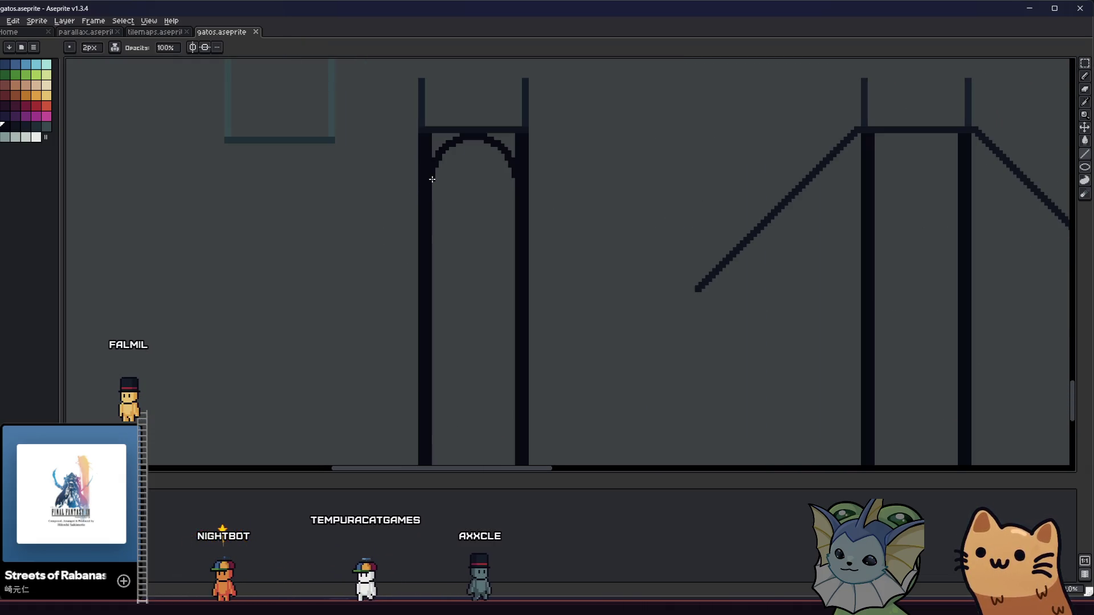
drag(432, 180, 517, 180)
scroll(479, 244, down, 4)
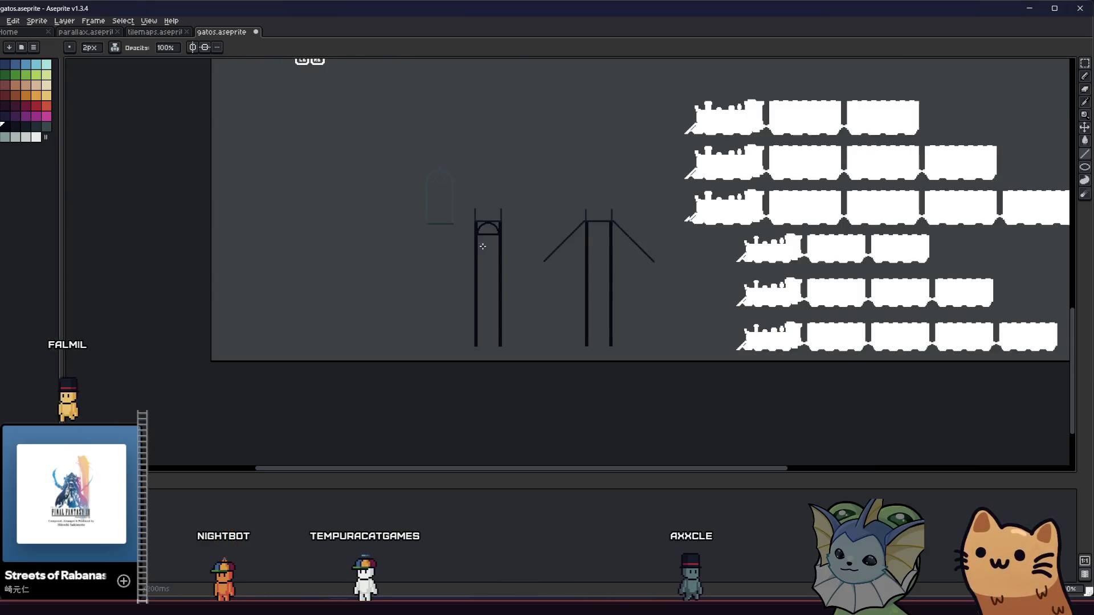
scroll(482, 257, up, 4)
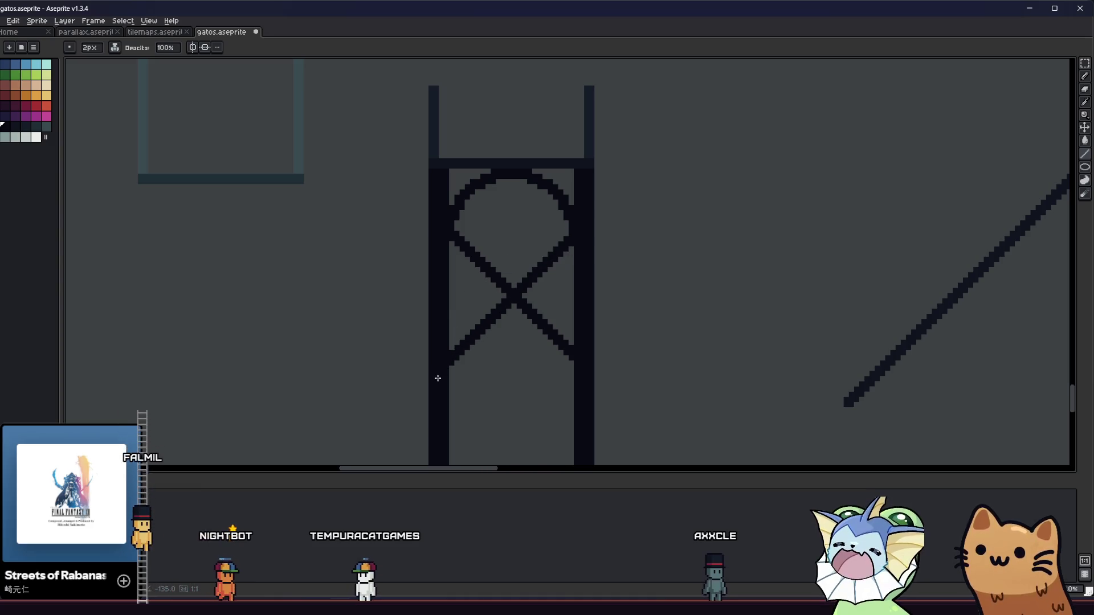
key(ctrl+z)
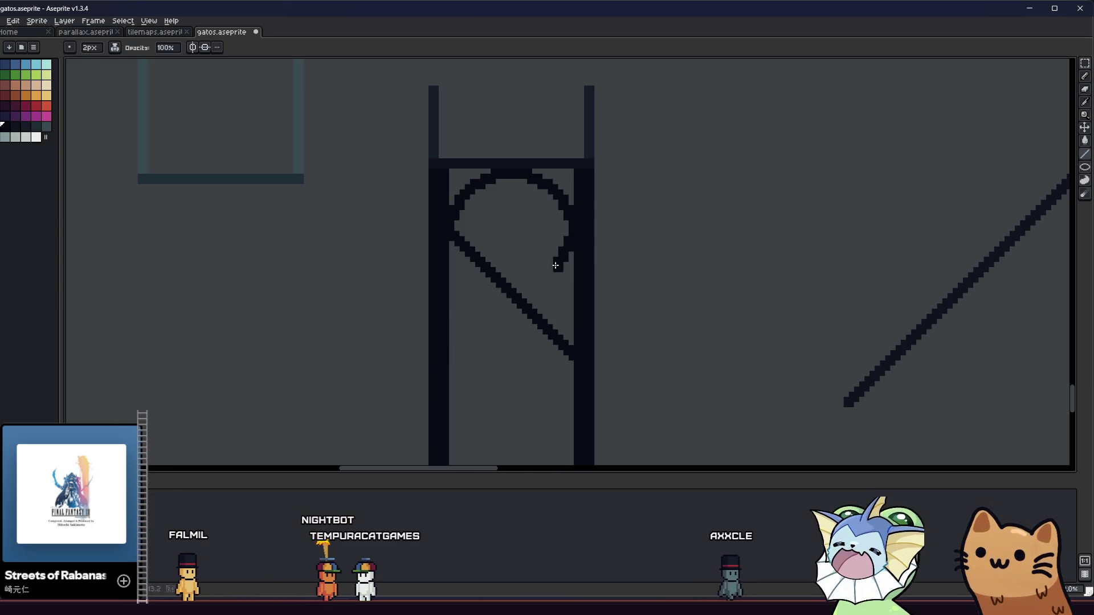
drag(555, 266, 440, 366)
scroll(442, 364, up, 1)
scroll(418, 337, down, 3)
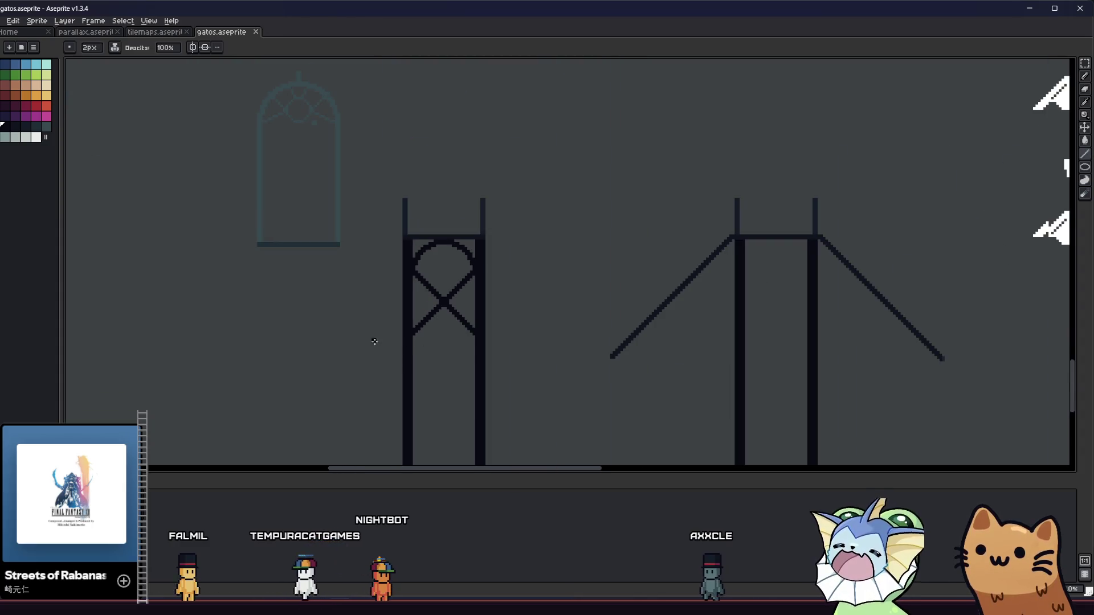
scroll(374, 342, down, 5)
Step: Copy the braced section of the left tower onto the right tower
key(m)
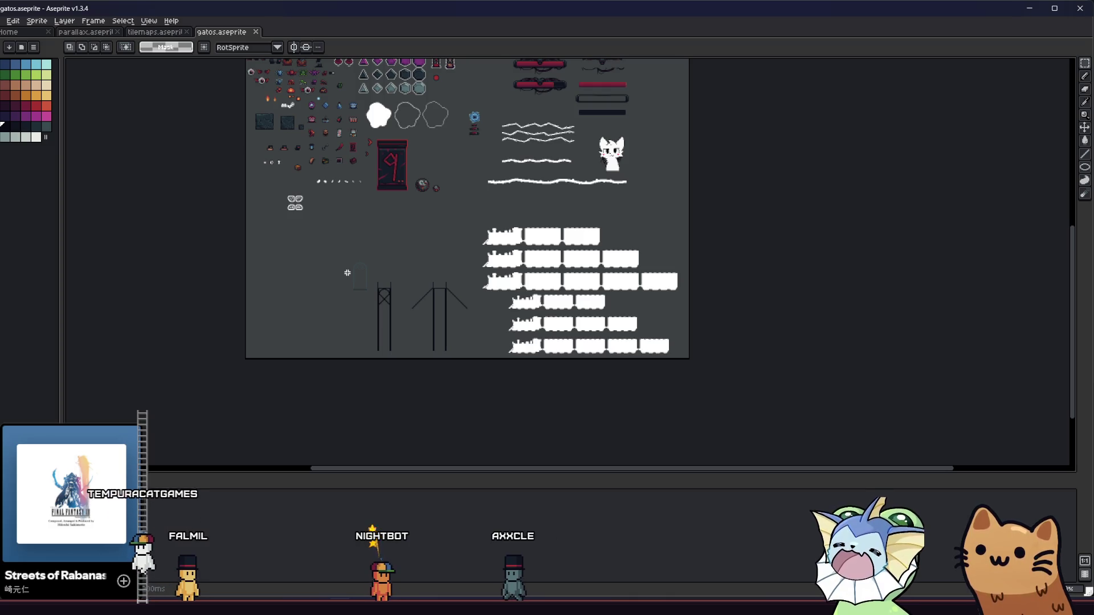
scroll(421, 327, up, 5)
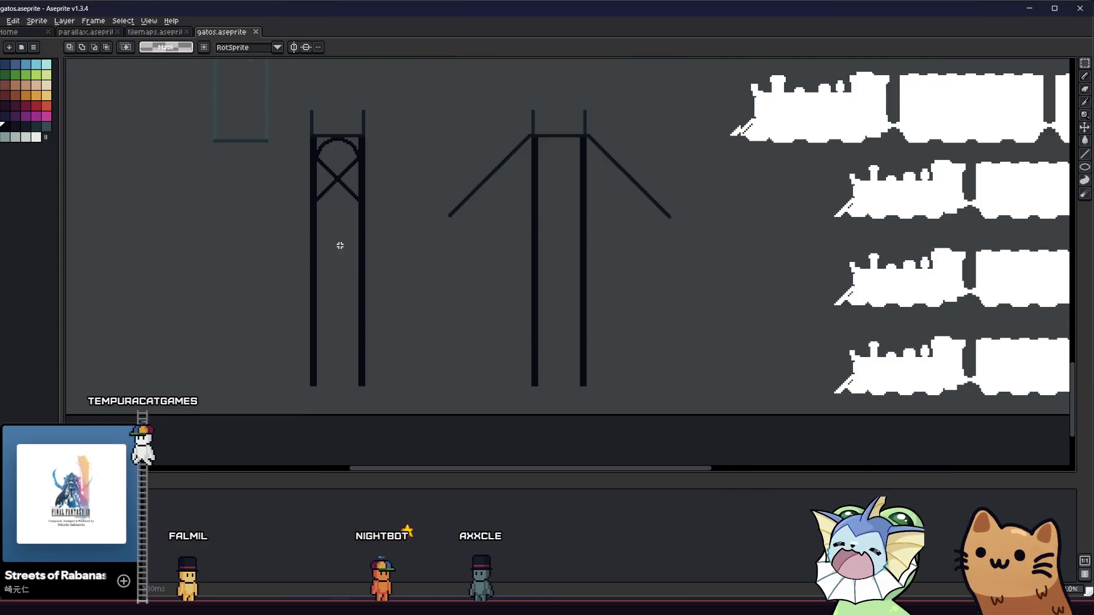
drag(326, 163, 429, 349)
drag(408, 313, 928, 297)
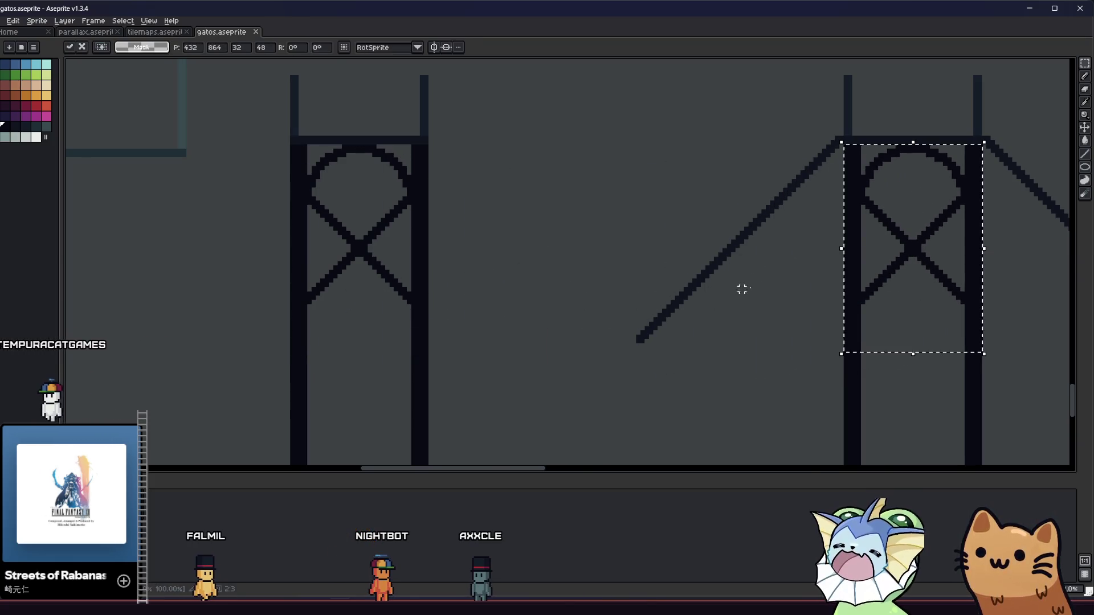
Step: Export the left tower selection as PNG, overwriting metal_bridge_platform.png
click(764, 289)
scroll(719, 291, down, 2)
scroll(543, 310, down, 1)
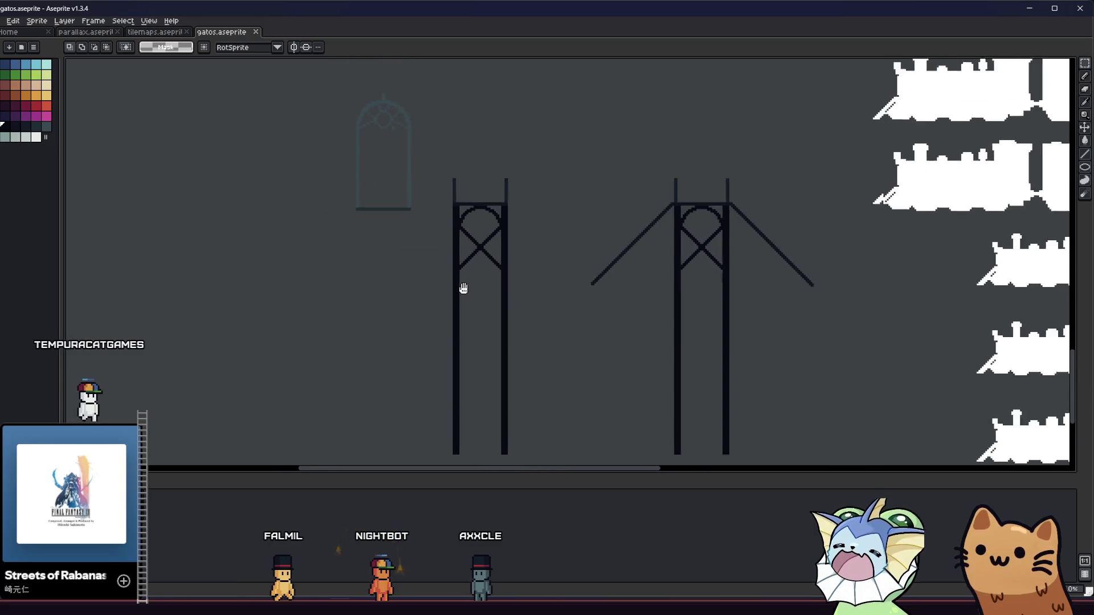
mouse_move(447, 166)
mouse_down()
mouse_move(498, 324)
mouse_move(500, 439)
mouse_up()
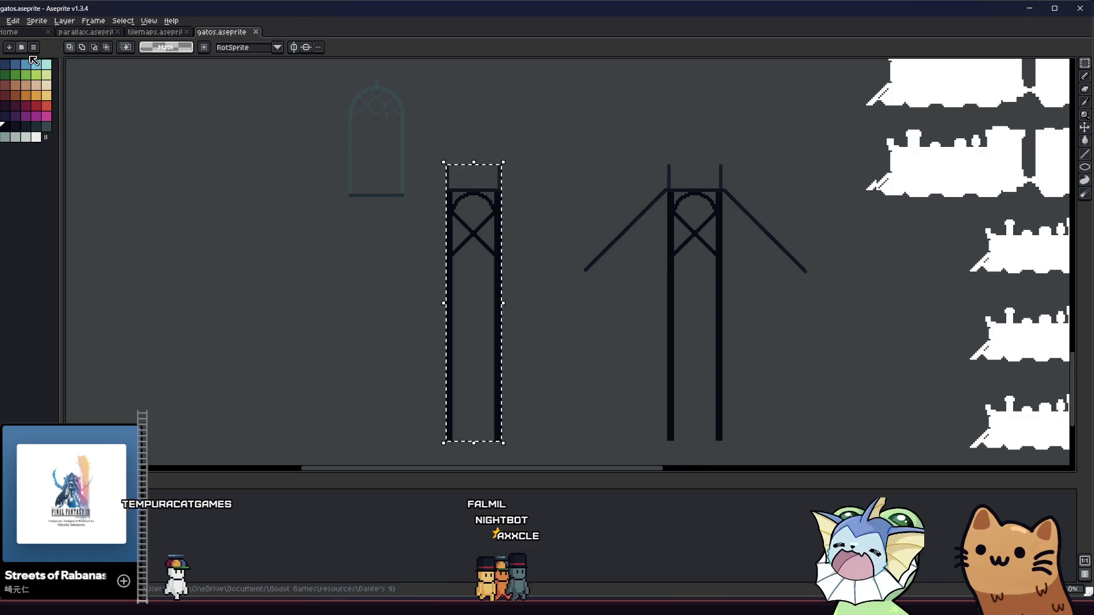
click(4, 20)
mouse_move(46, 107)
click(119, 108)
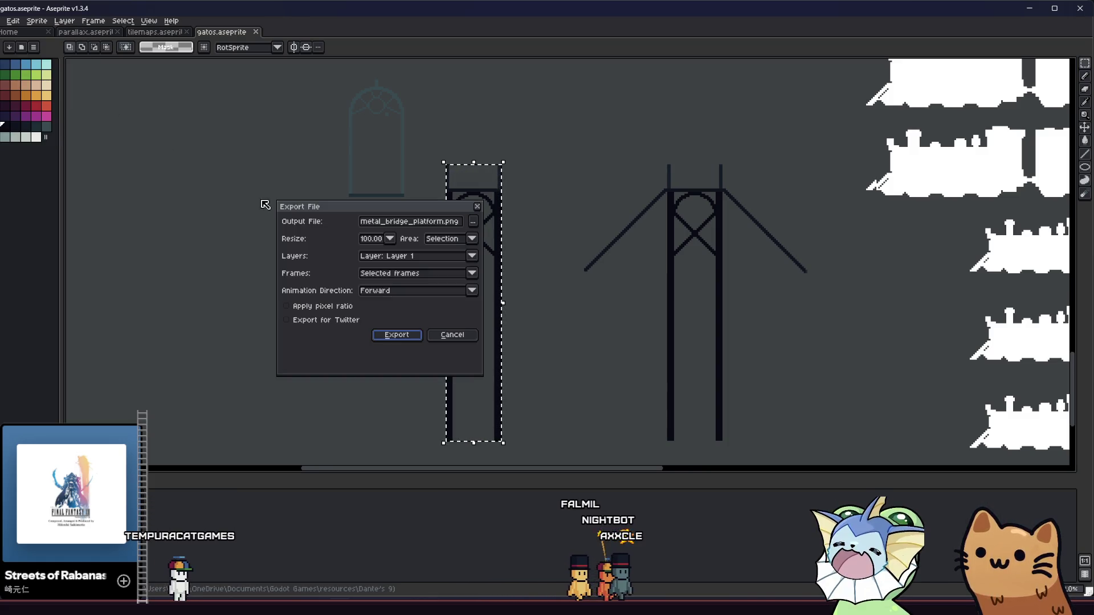
click(399, 335)
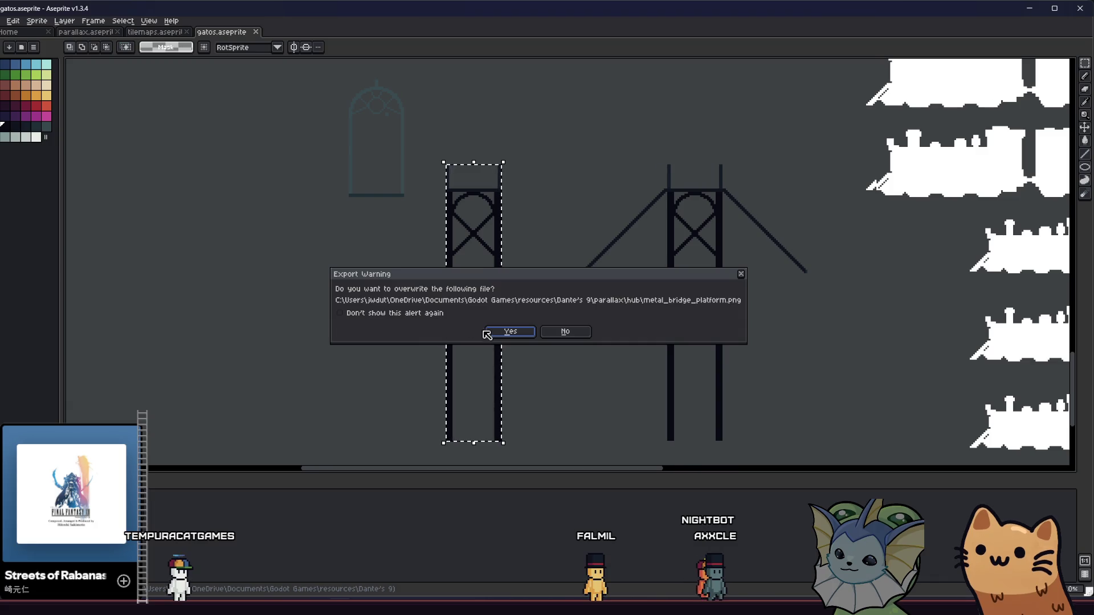
click(513, 332)
key(ctrl+d)
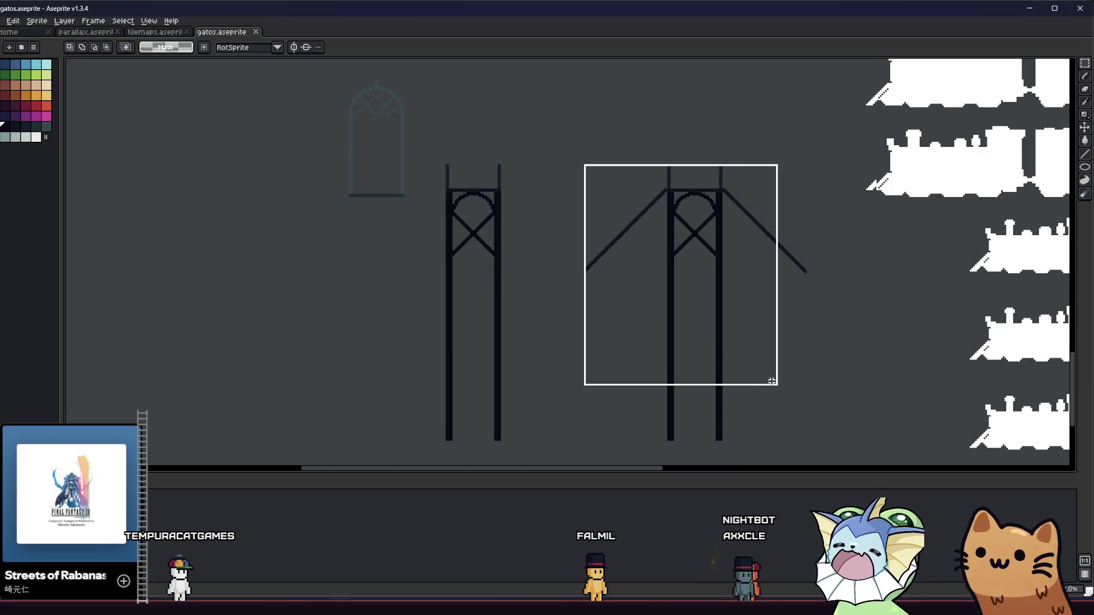
Step: Export the right tower selection as PNG, overwriting its existing file, and return to Godot
click(3, 21)
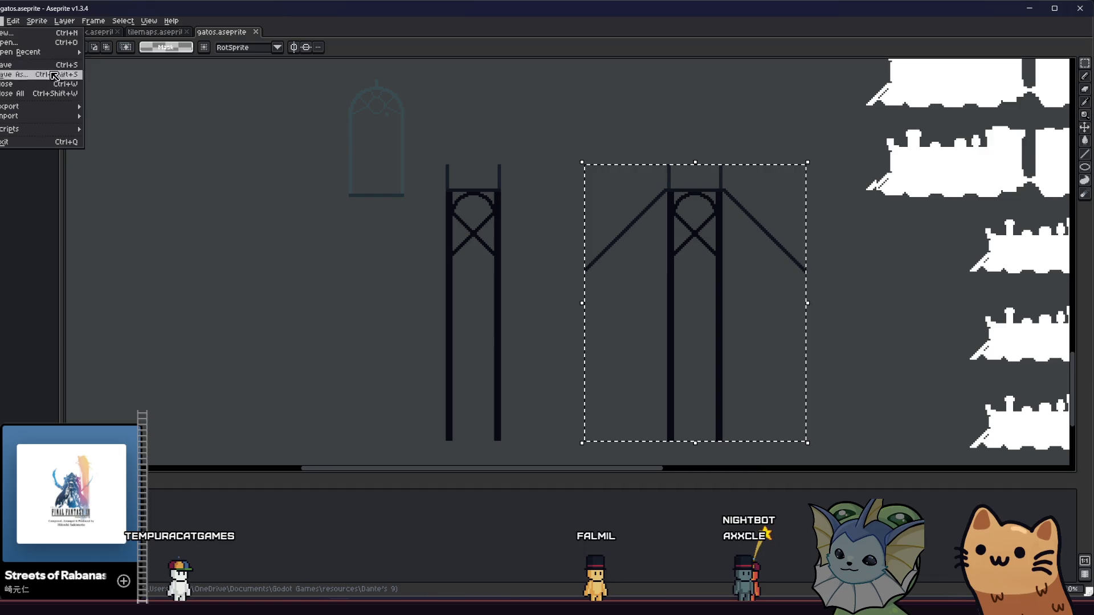
mouse_move(75, 112)
click(108, 107)
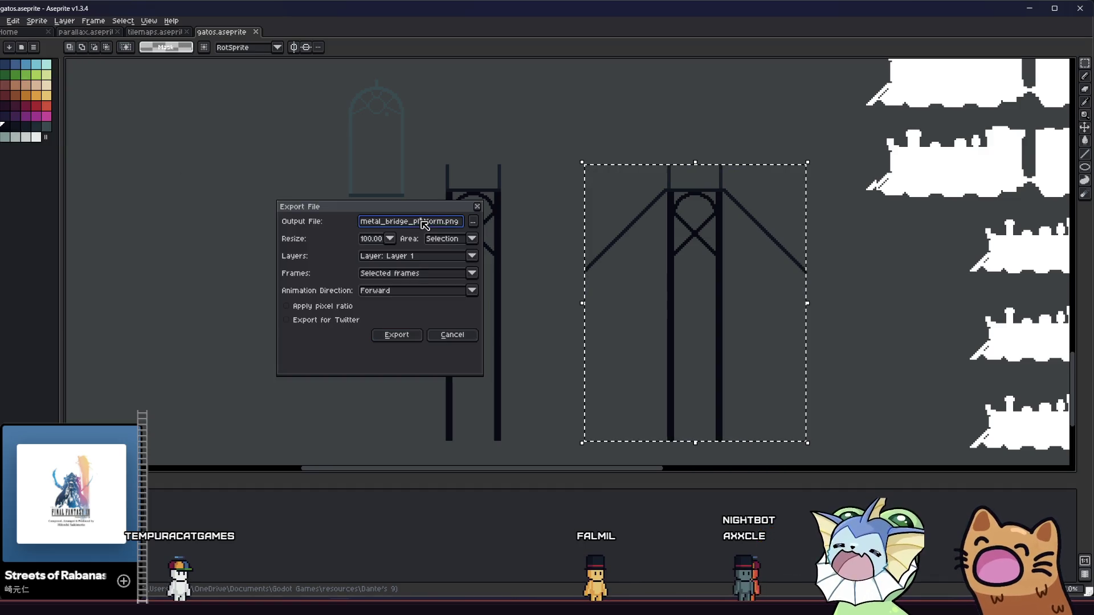
key(Return)
key(Return)
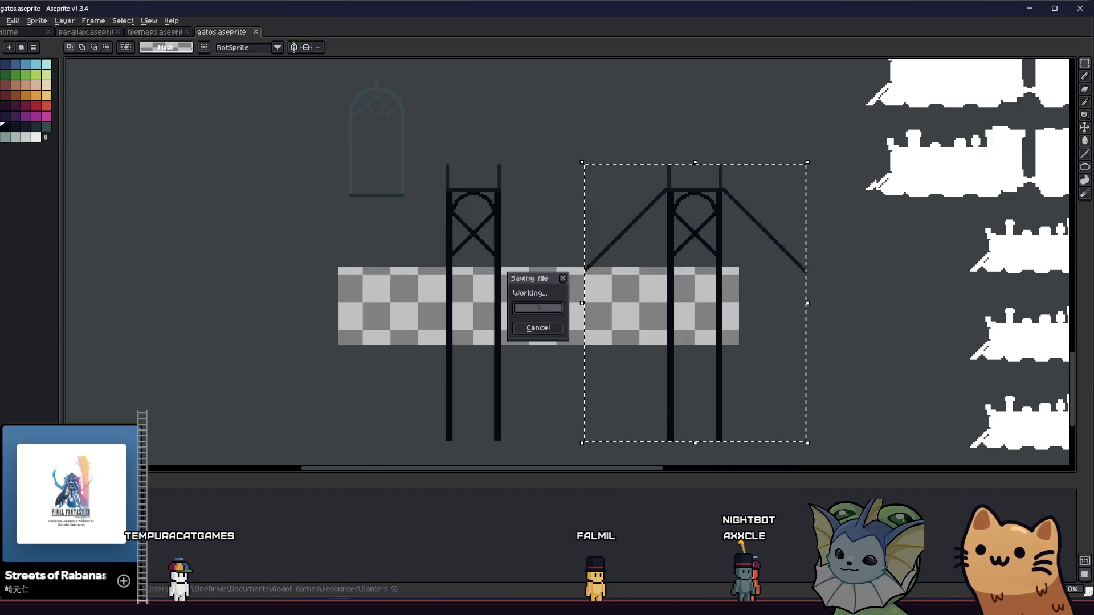
key(alt+Tab)
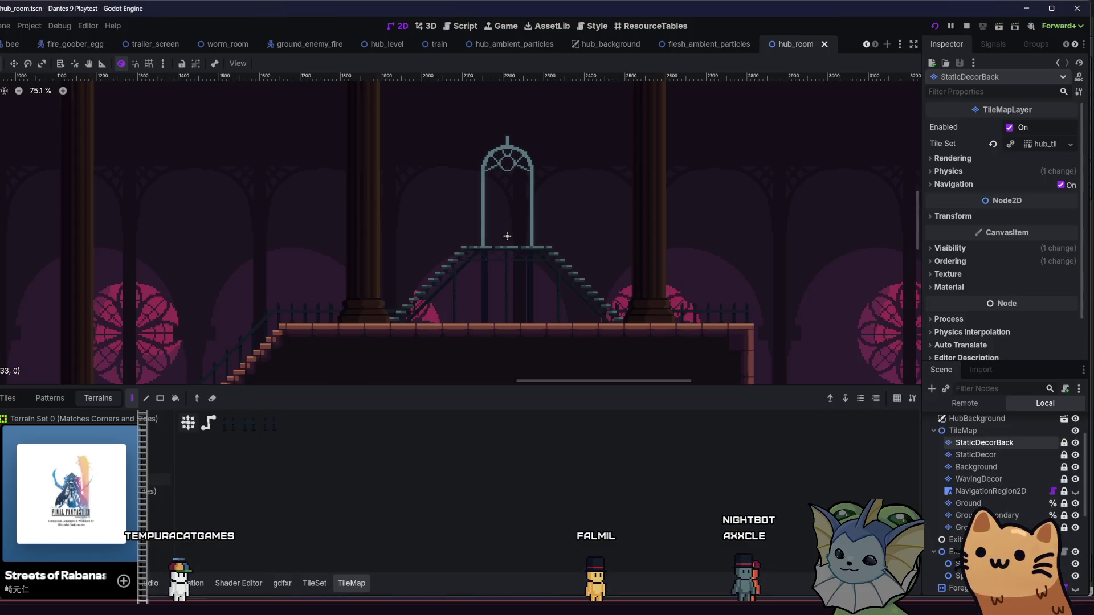
Step: Bring up the parallax hub folder listing metal_bridge_end.png and metal_bridge_platform.png
key(alt+Tab)
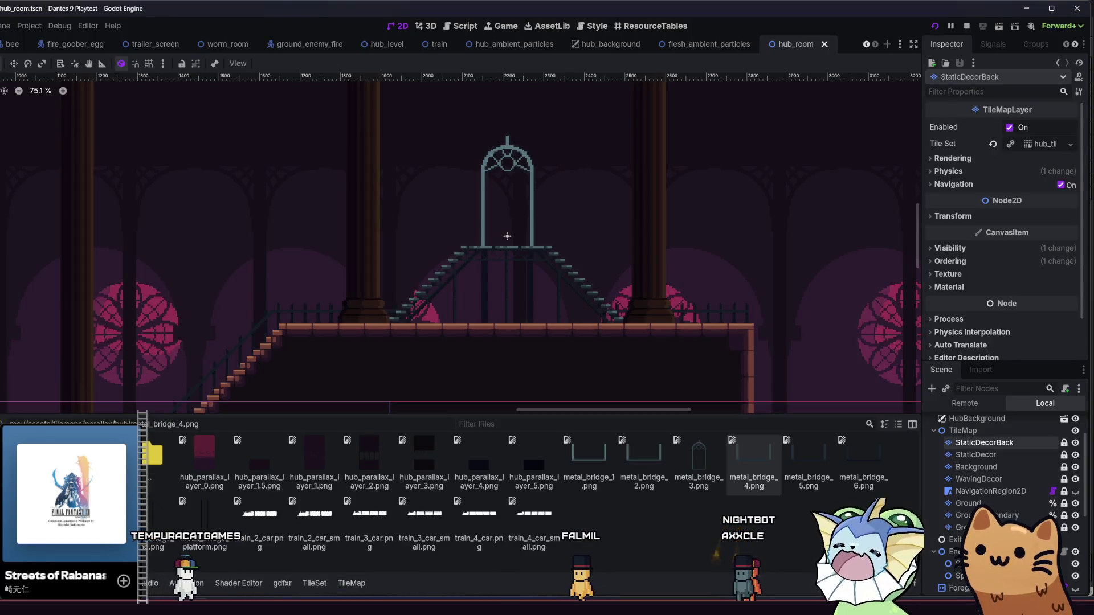
key(alt+Tab)
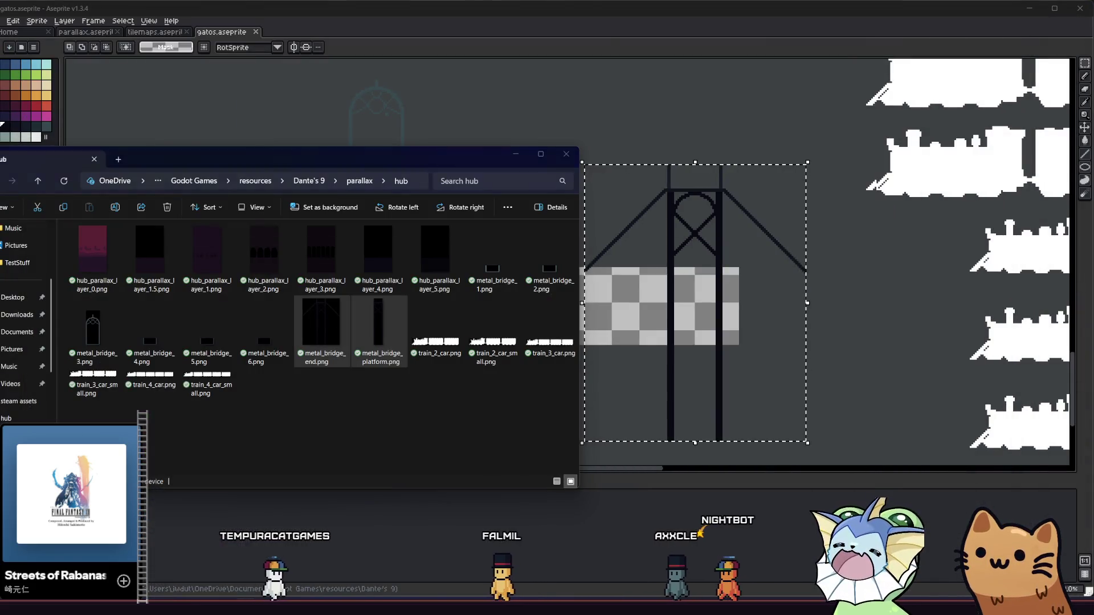
key(alt+Tab)
key(alt+Tab)
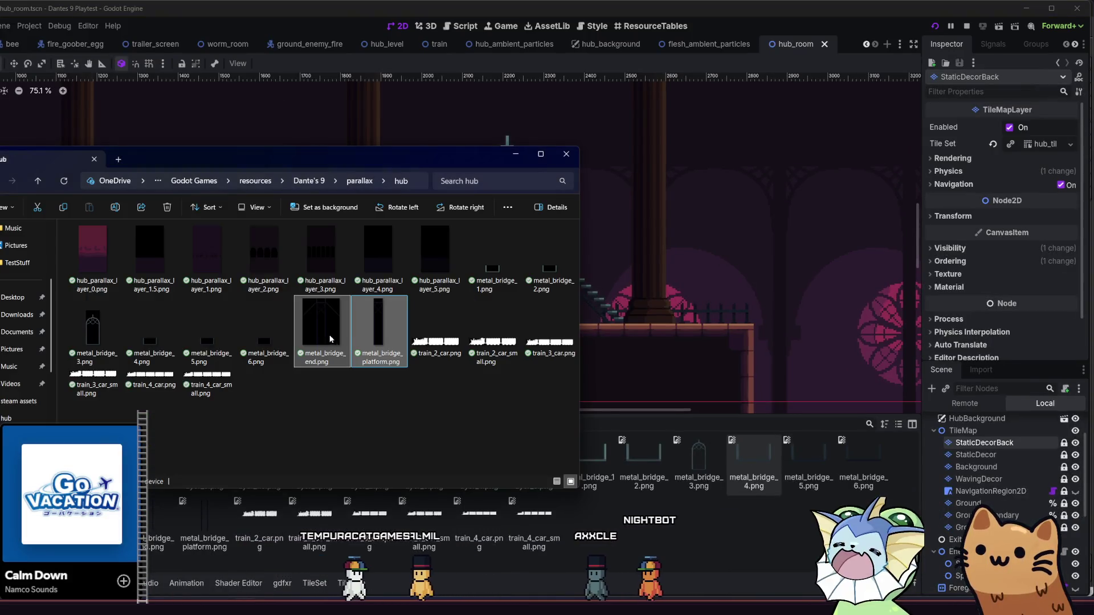
key(alt+Tab)
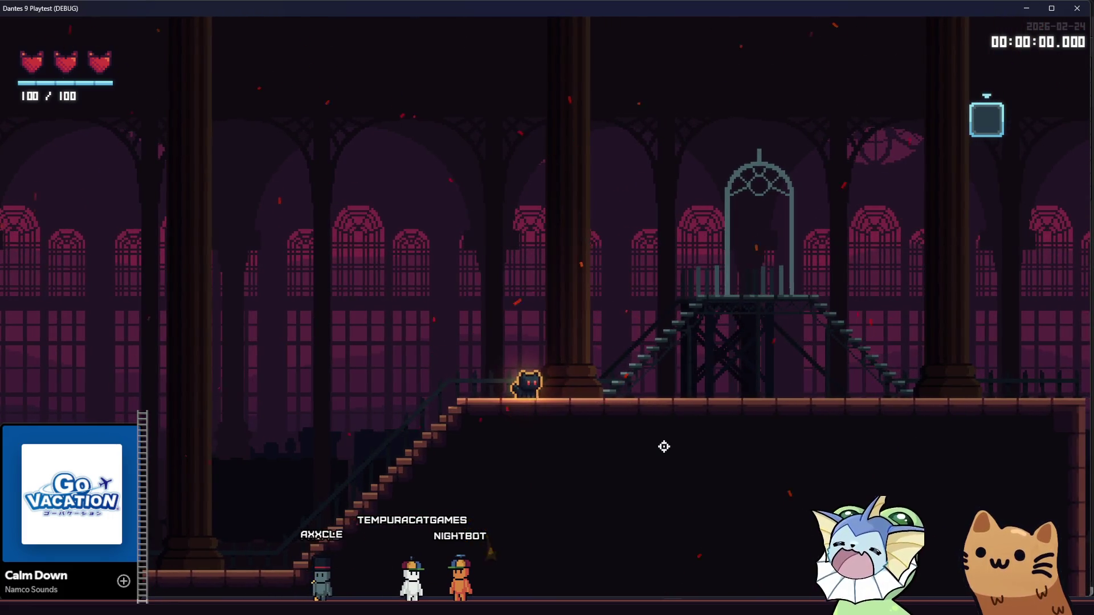
Step: Walk the cat down the hub stairs past the bridge backdrop, then stop the playtest
key(a)
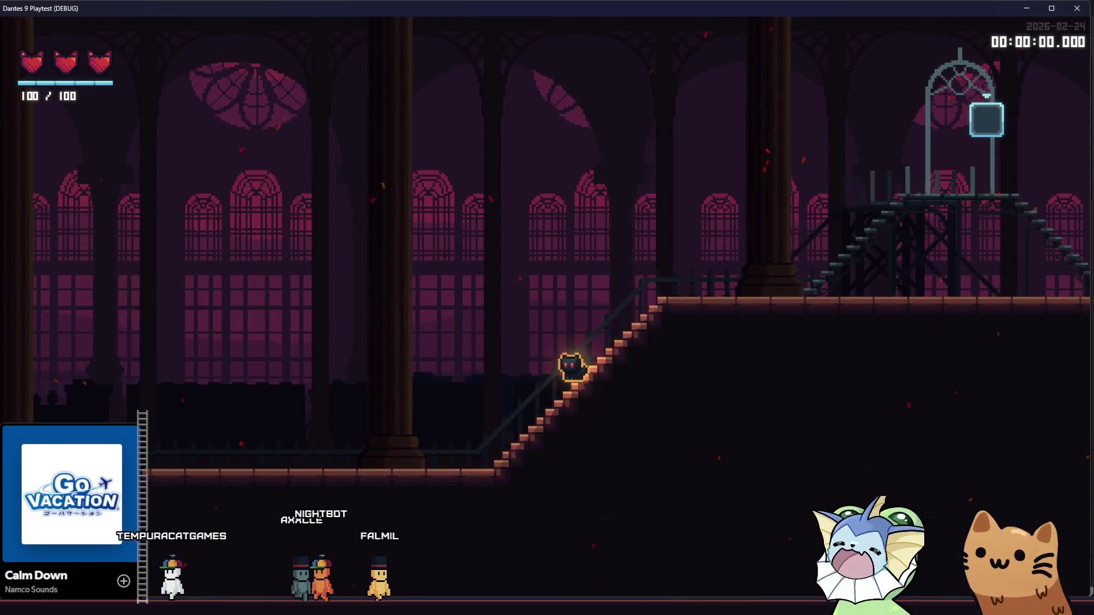
key(F8)
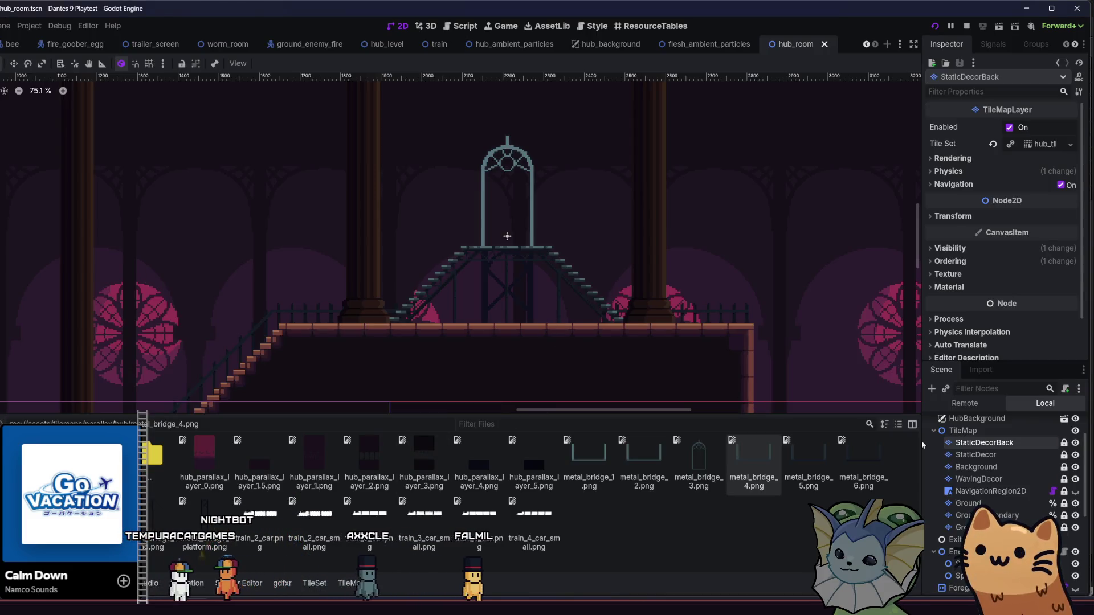
Step: Give the bridge tower sprite metal_bridge_platform.png with vertical offset 73 and save
scroll(1002, 513, down, 5)
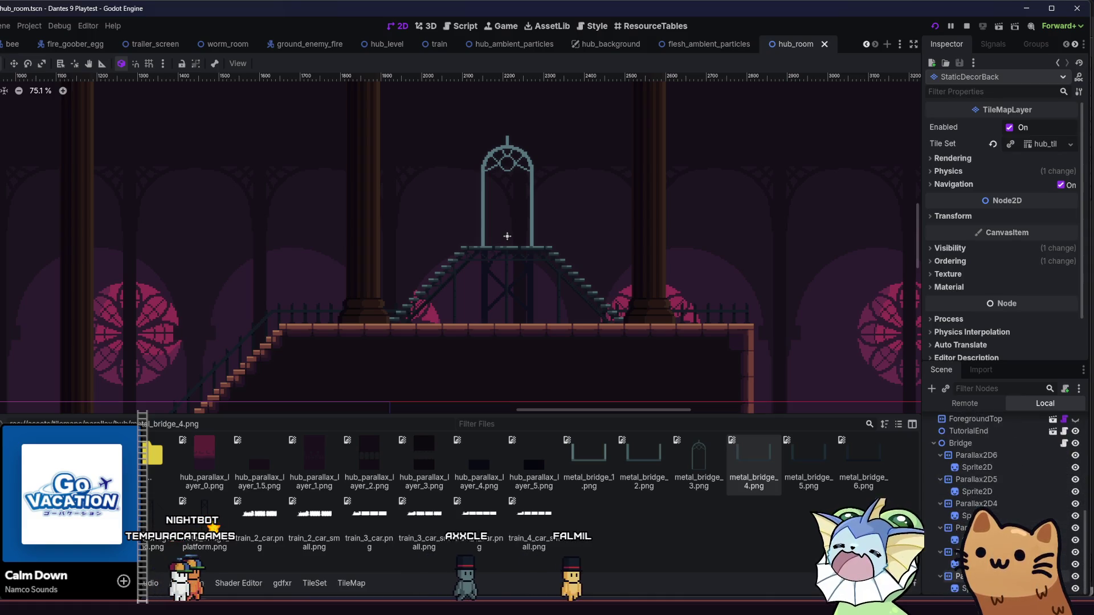
click(969, 564)
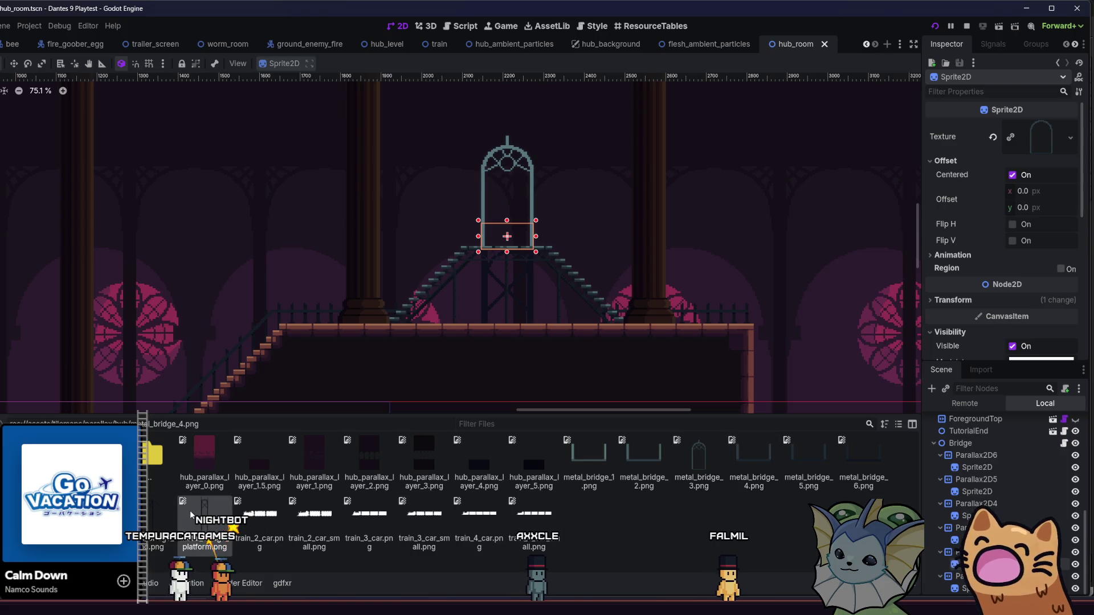
drag(965, 149, 1024, 137)
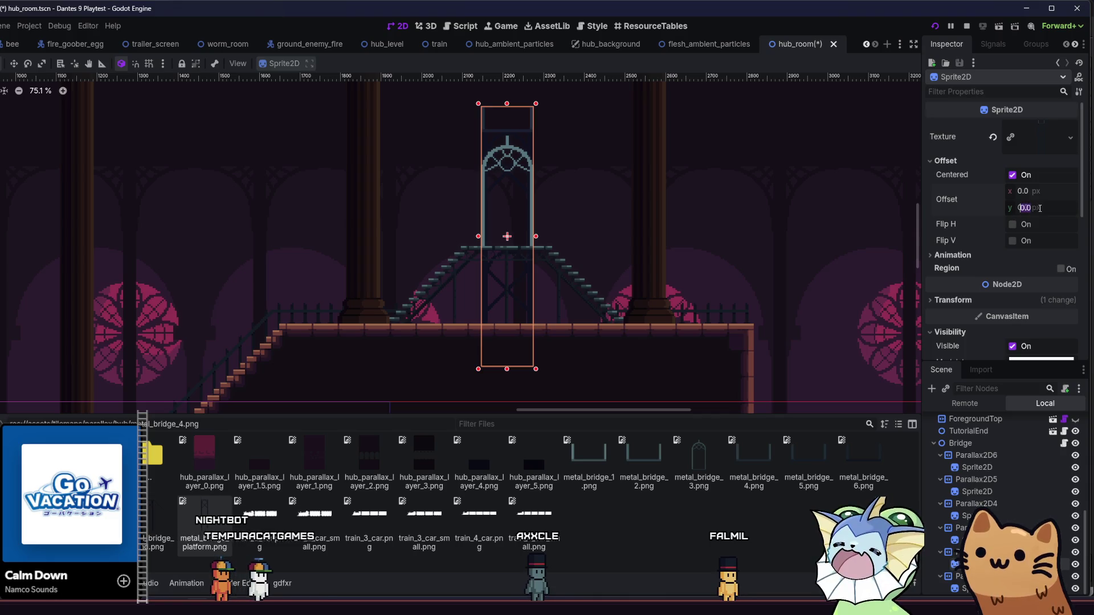
text(73)
key(Return)
key(ctrl+s)
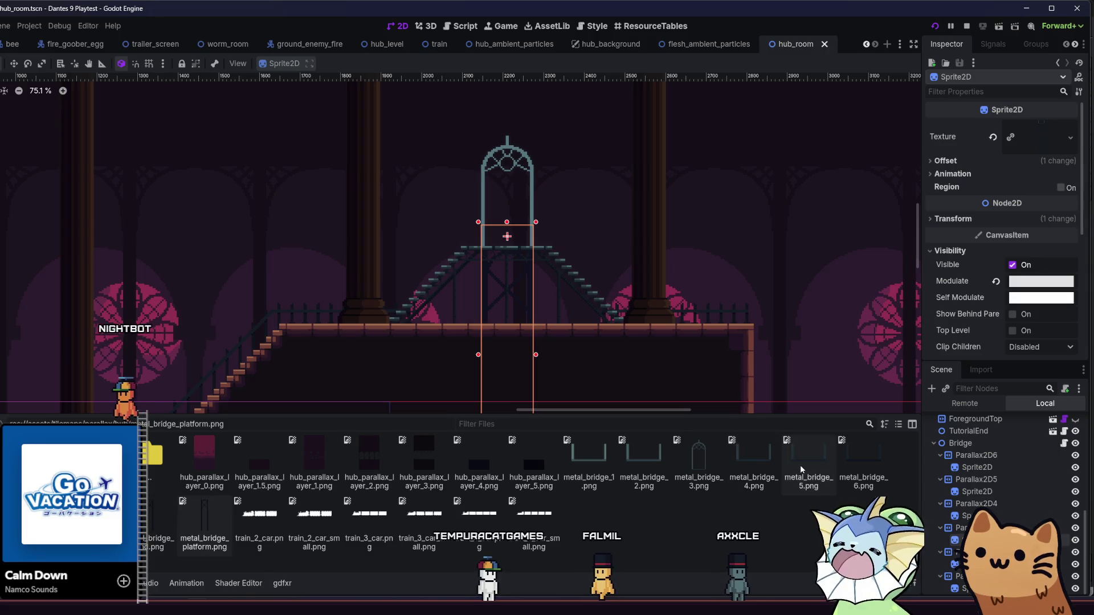
Step: Restore metal_bridge_4.png on that sprite, reset its vertical offset to zero, and save
mouse_move(753, 463)
mouse_down()
mouse_move(997, 137)
mouse_move(995, 169)
mouse_up()
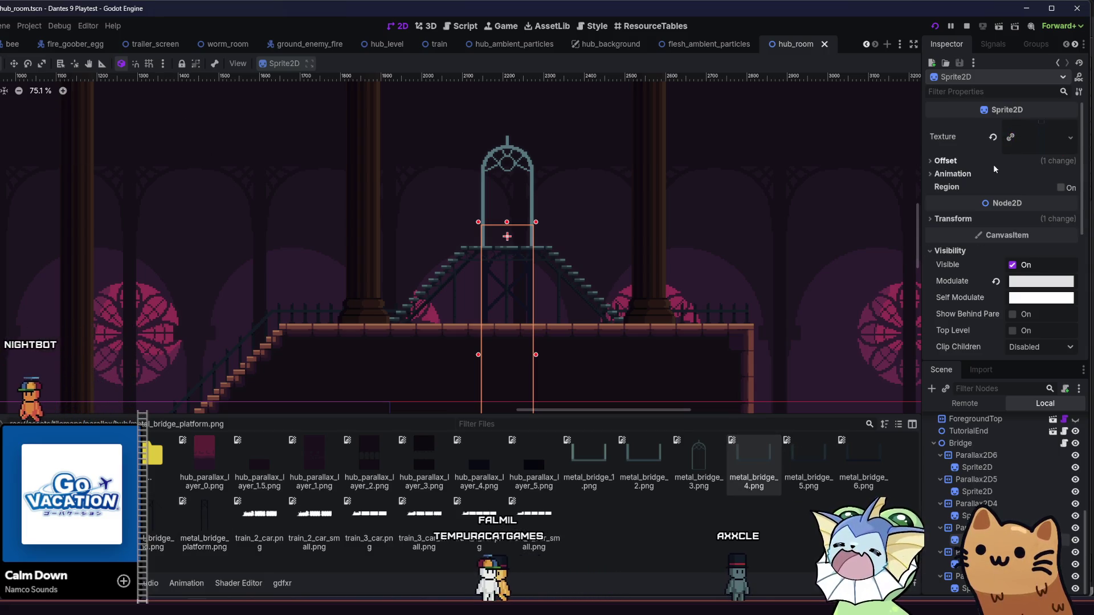
click(946, 161)
click(993, 198)
click(946, 161)
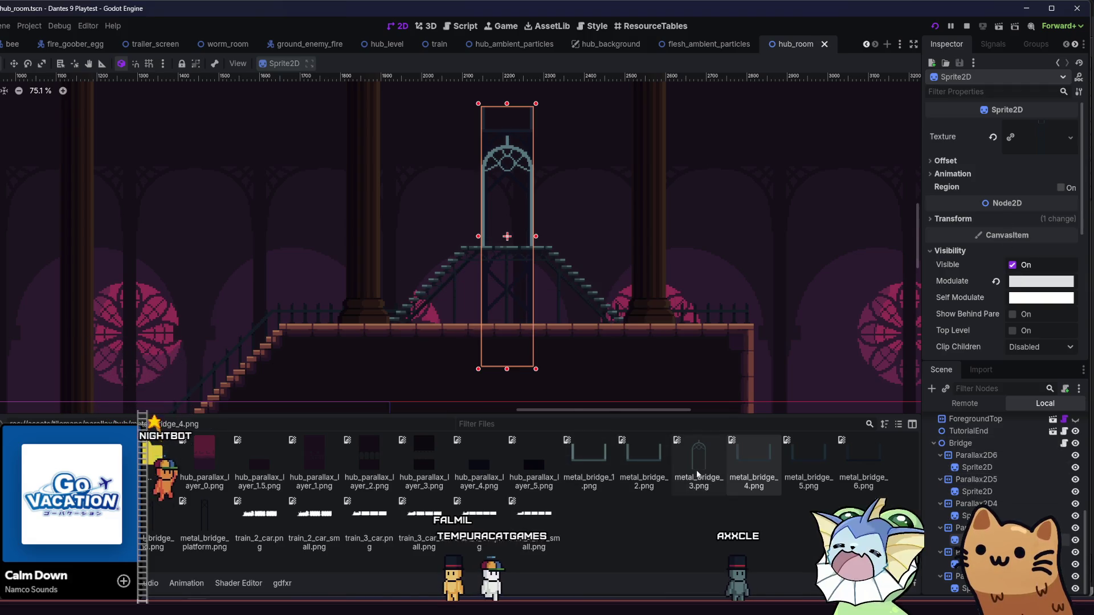
click(945, 160)
key(Return)
key(ctrl+s)
Step: Assign the metal_bridge_4.png arch texture to the Parallax2D5 sprite
click(984, 492)
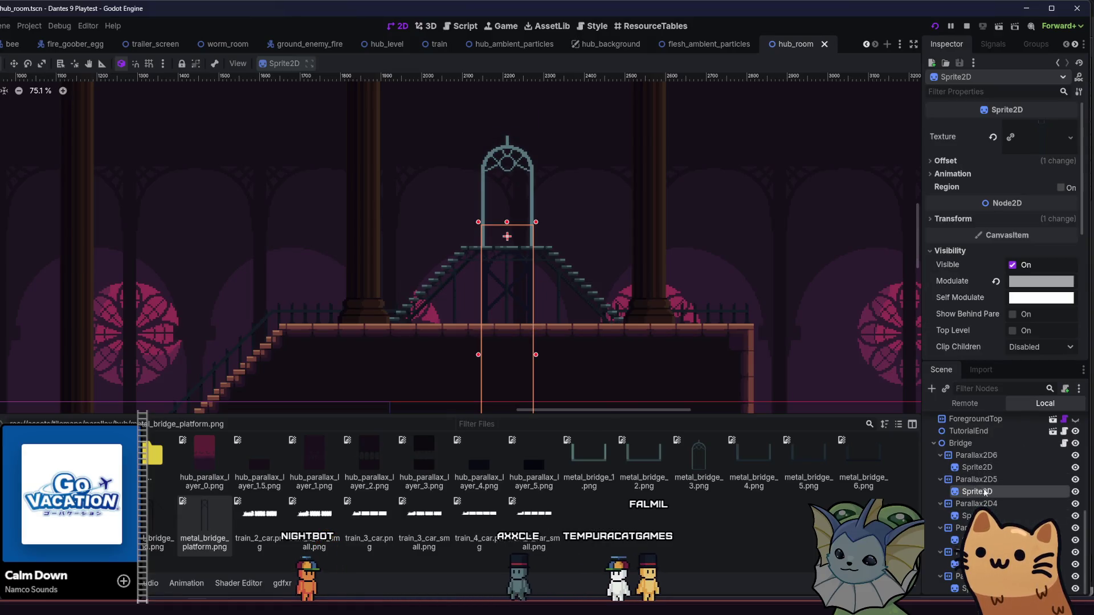
click(982, 164)
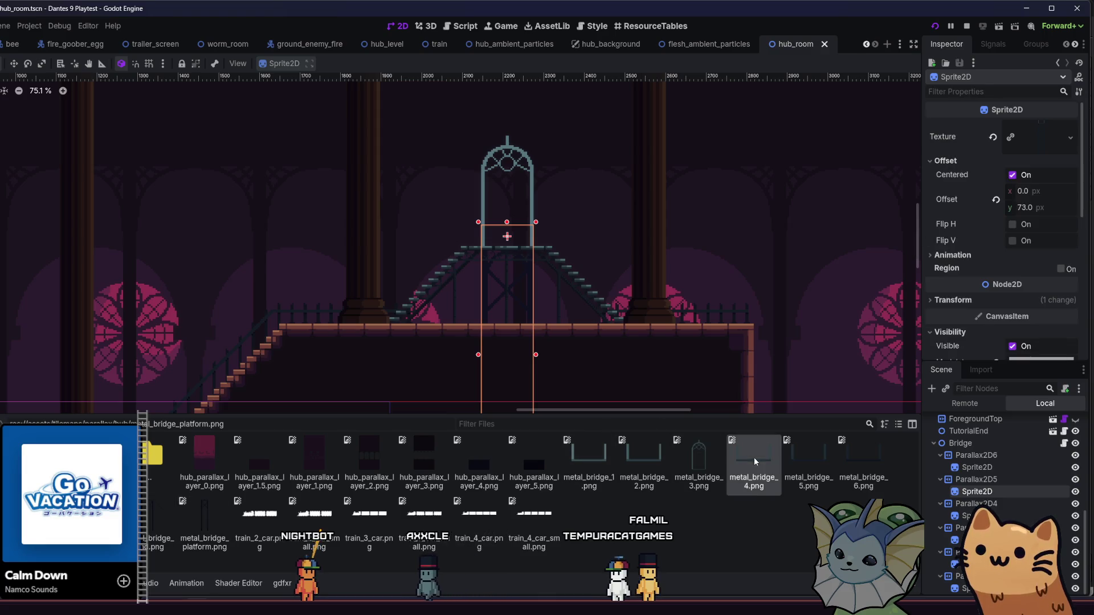
drag(792, 392, 1042, 137)
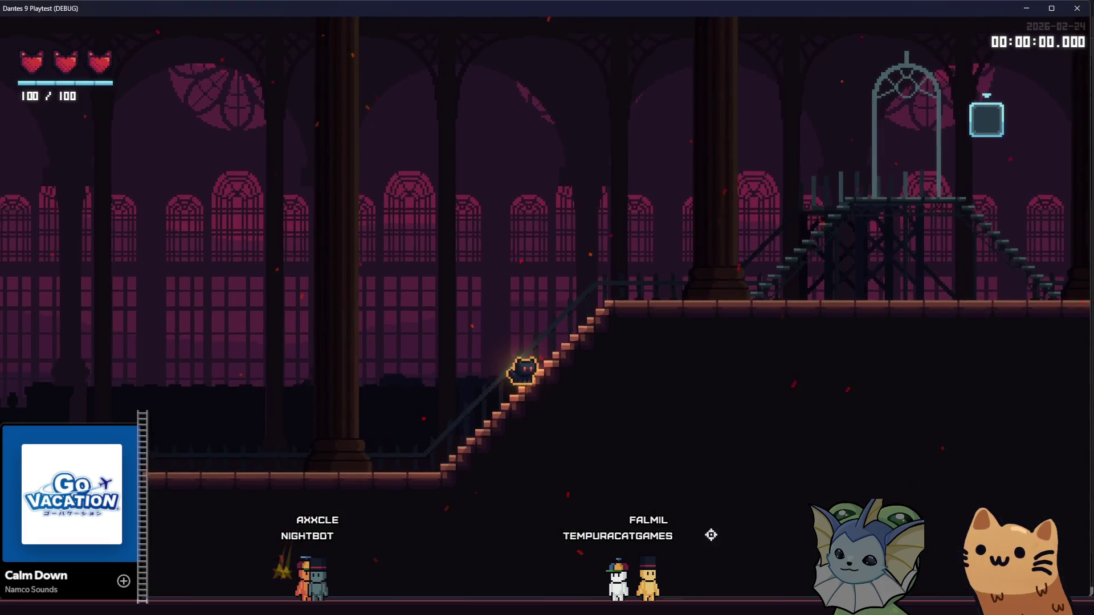
Step: Walk and jump the cat onto the tower deck twice, watch the parallax, then stop with F8
key(d)
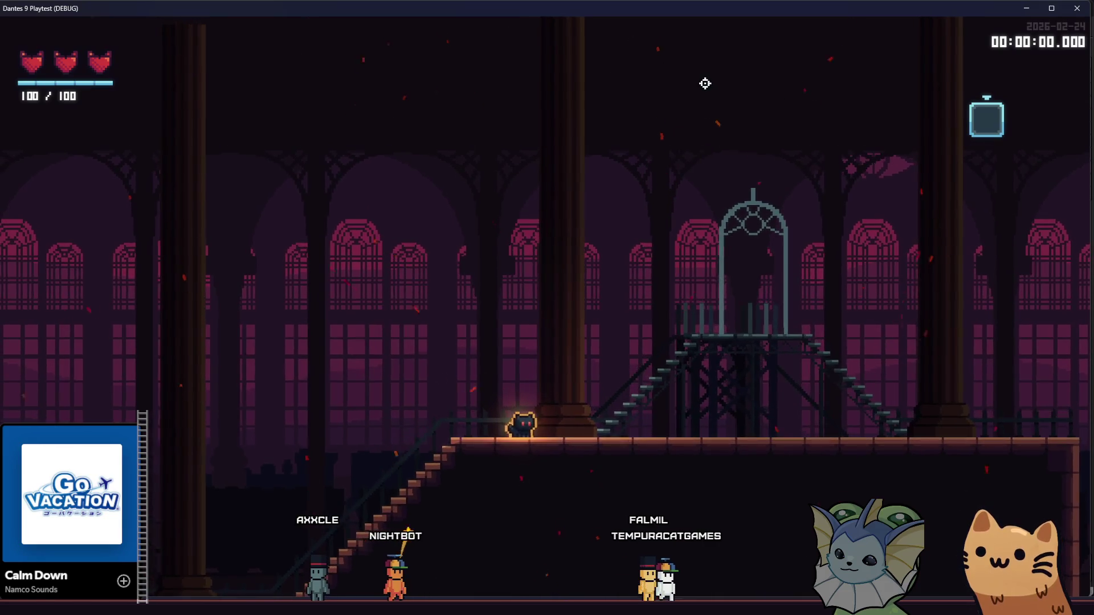
key(d)
key(space)
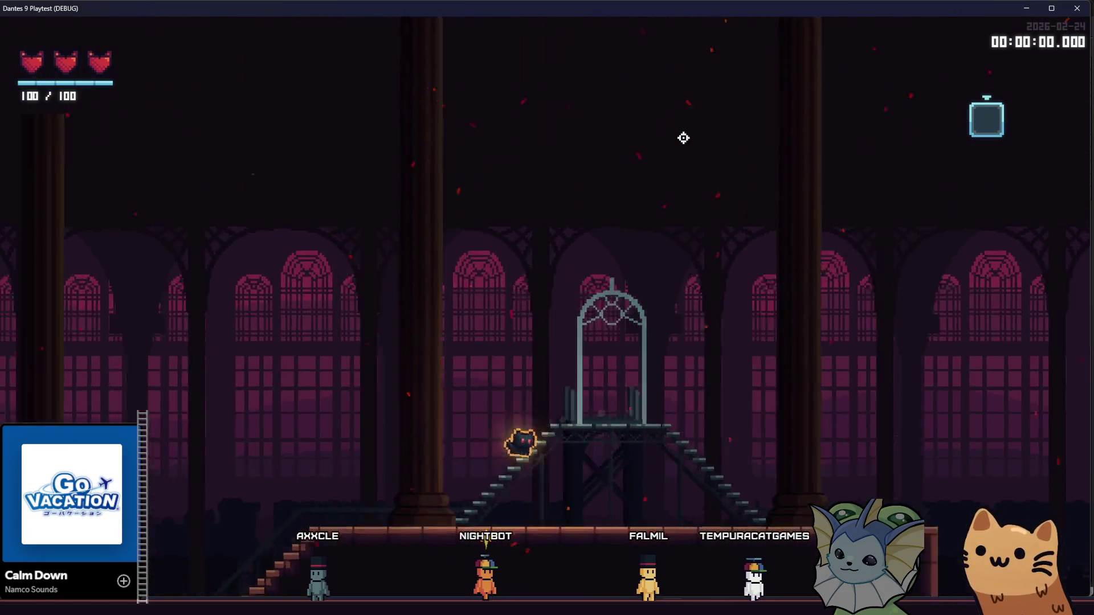
key(a)
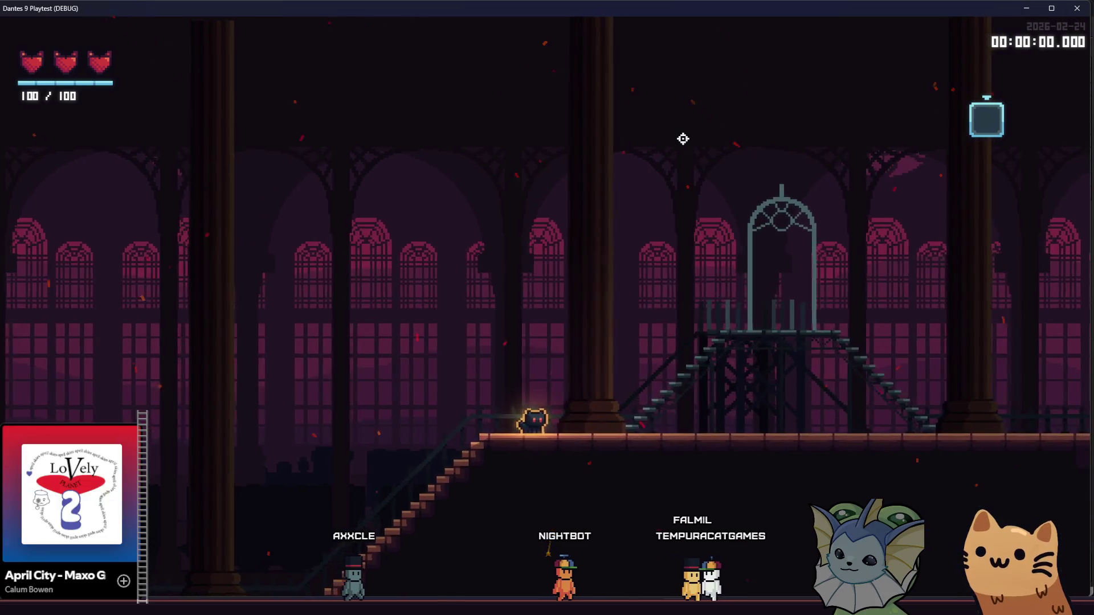
key(d)
key(space)
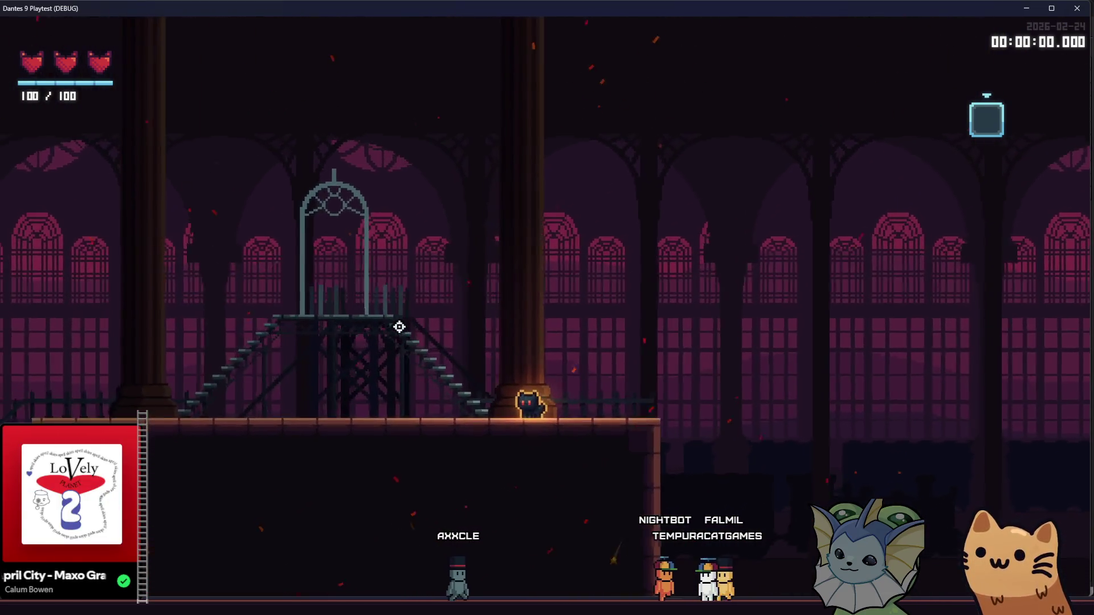
key(a)
key(a)
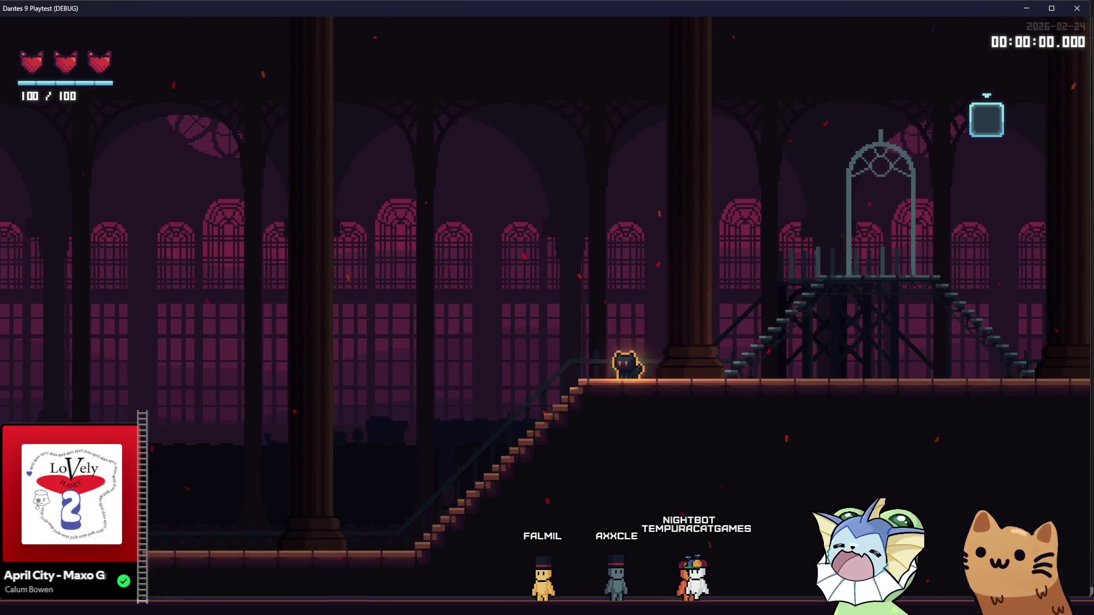
key(F8)
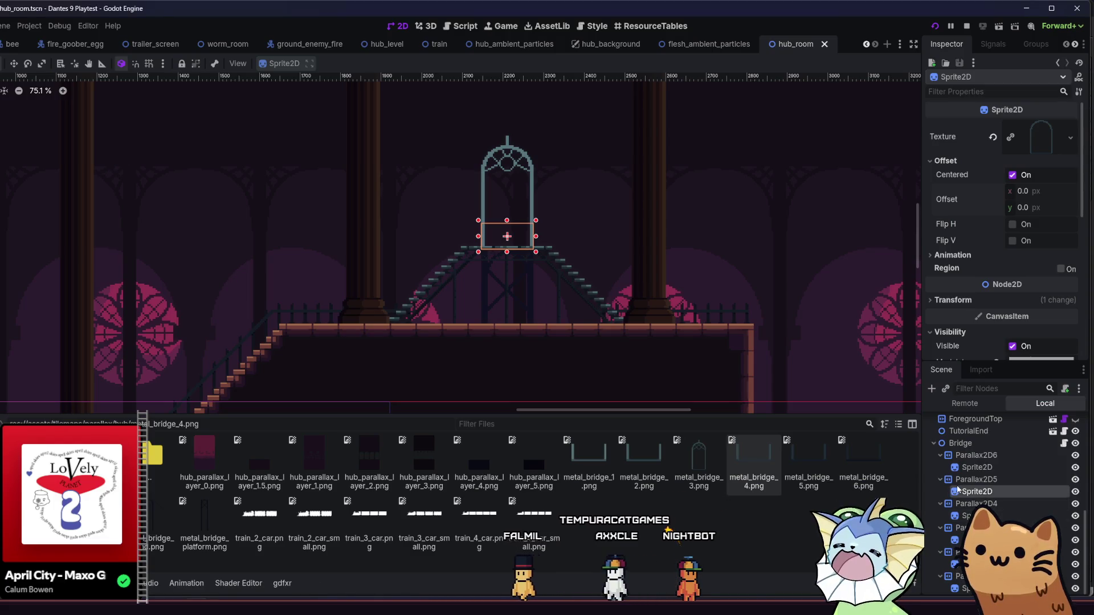
Step: Duplicate Parallax2D5 into Parallax2D7 above it, keep the tower texture, set a 73 px vertical offset, and save
click(968, 479)
click(972, 455)
click(972, 479)
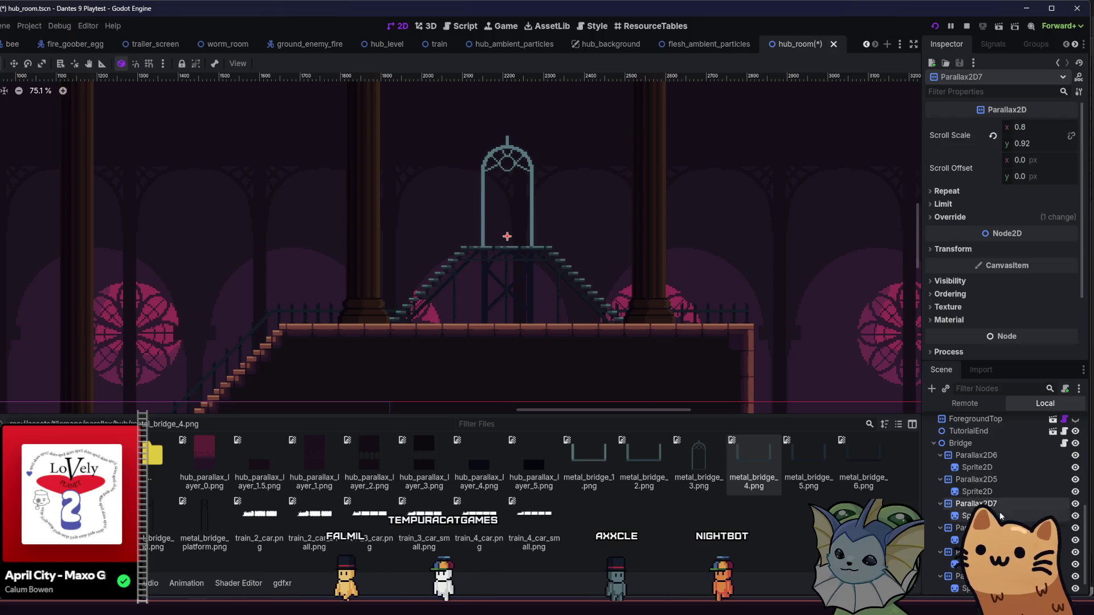
key(ctrl+d)
drag(976, 504, 1009, 479)
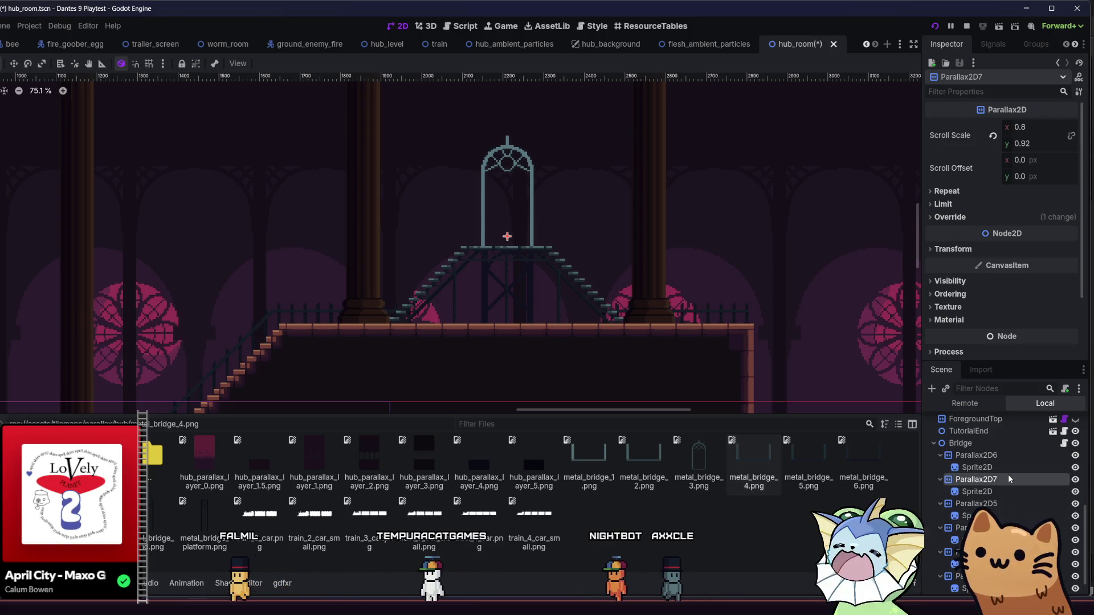
click(1006, 492)
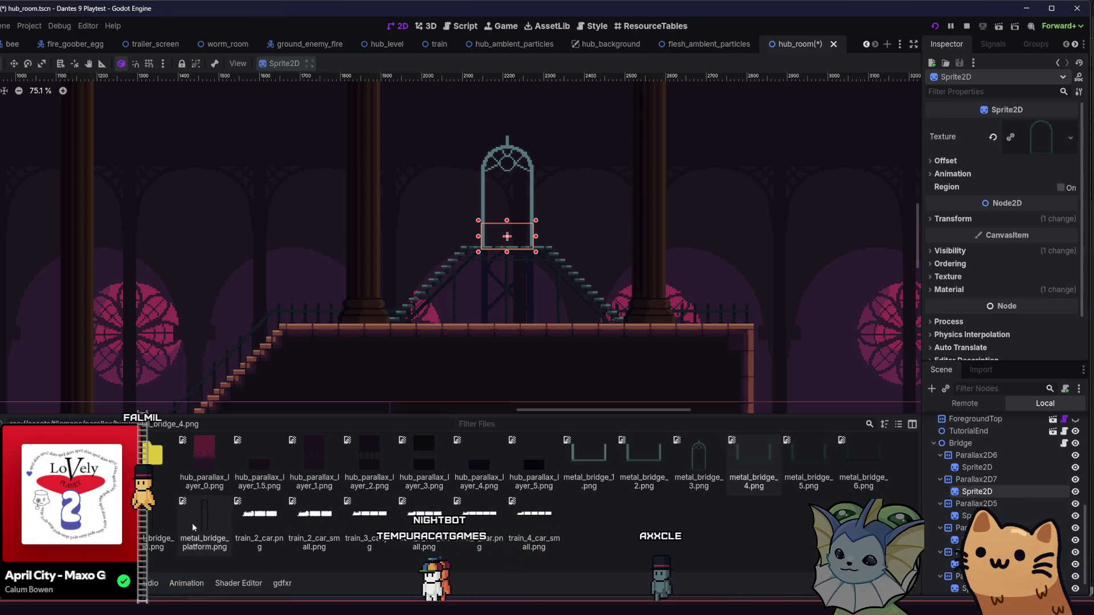
mouse_move(190, 526)
mouse_down()
mouse_move(926, 234)
mouse_move(1041, 136)
mouse_up()
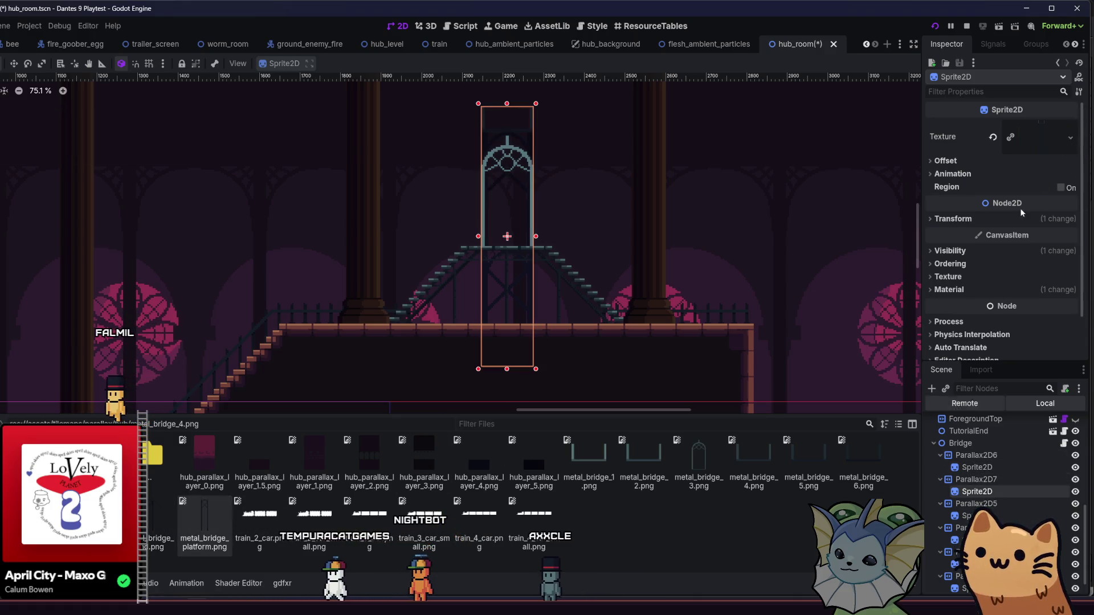
key(ctrl+z)
click(1024, 139)
click(1003, 170)
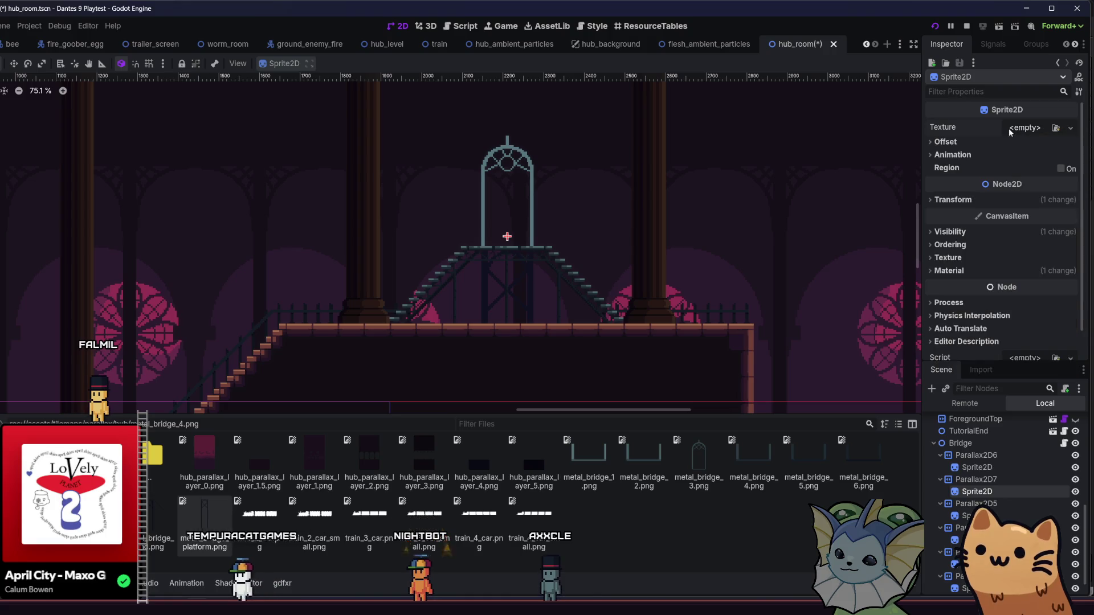
click(974, 165)
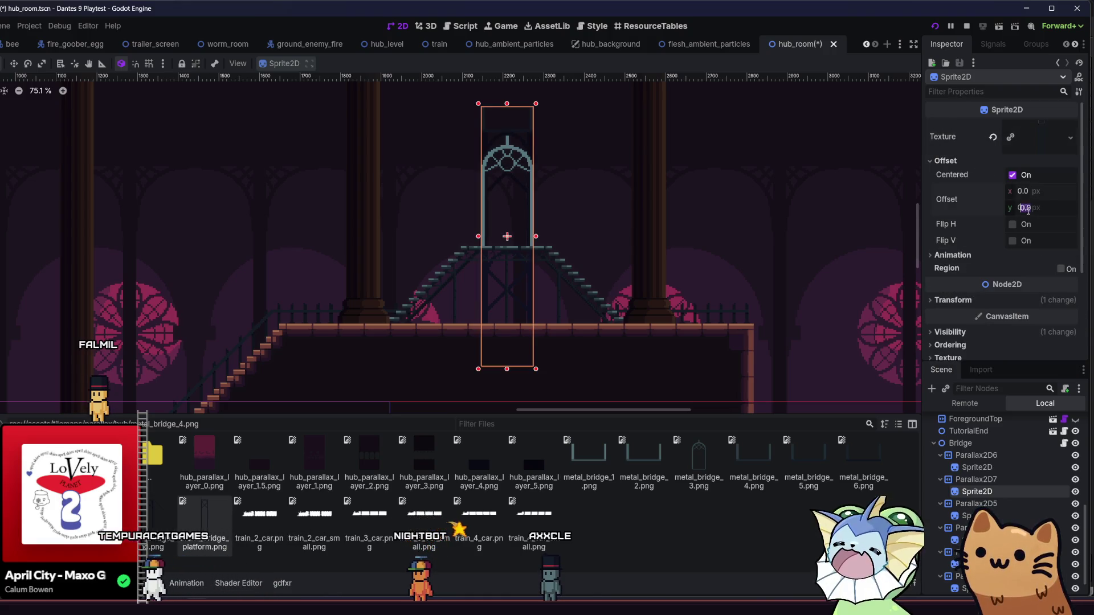
text(73)
key(Return)
key(ctrl+s)
Step: Give Parallax2D7 a scroll scale of 0.75 horizontal and 0.9 vertical, and save
click(993, 481)
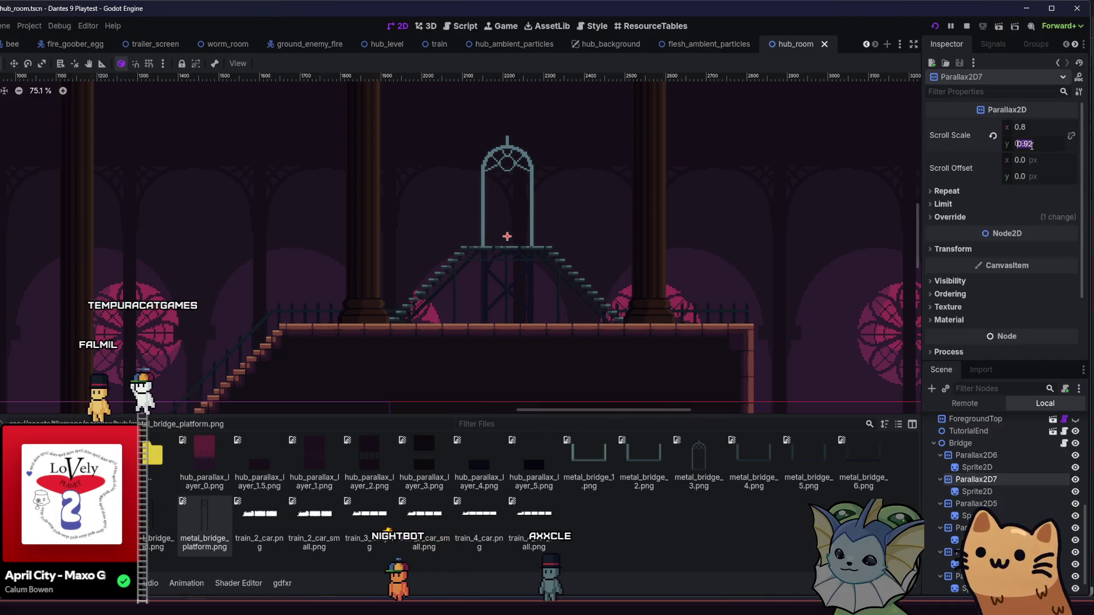
text(0.9)
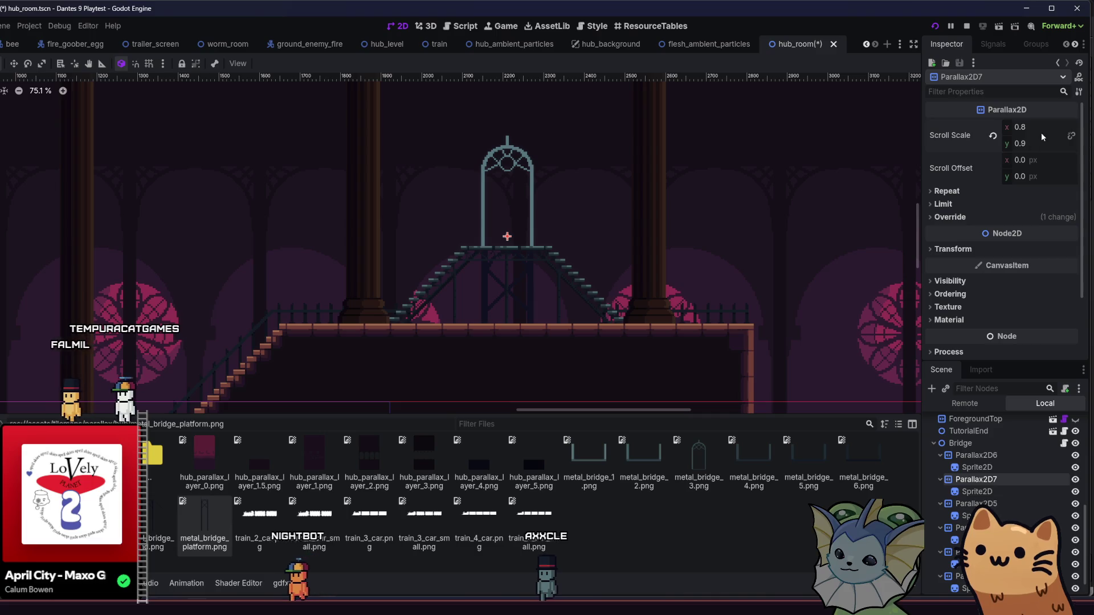
click(1042, 132)
text(0.75)
key(Return)
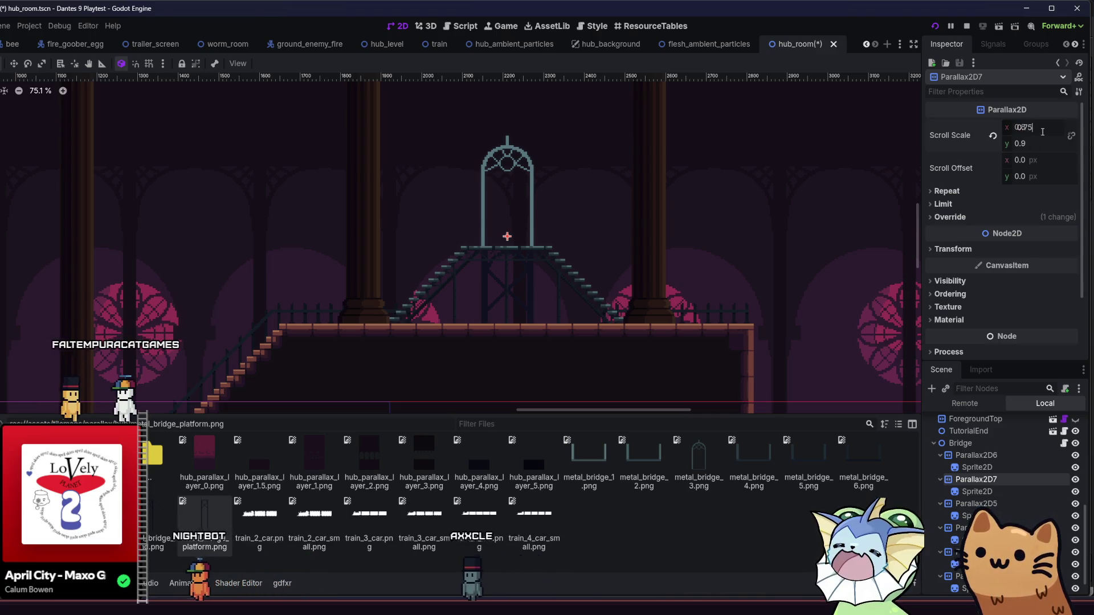
key(ctrl+s)
Step: Position the new Parallax2D8 tower layer in the tree, edit its horizontal scroll scale, and save
click(976, 467)
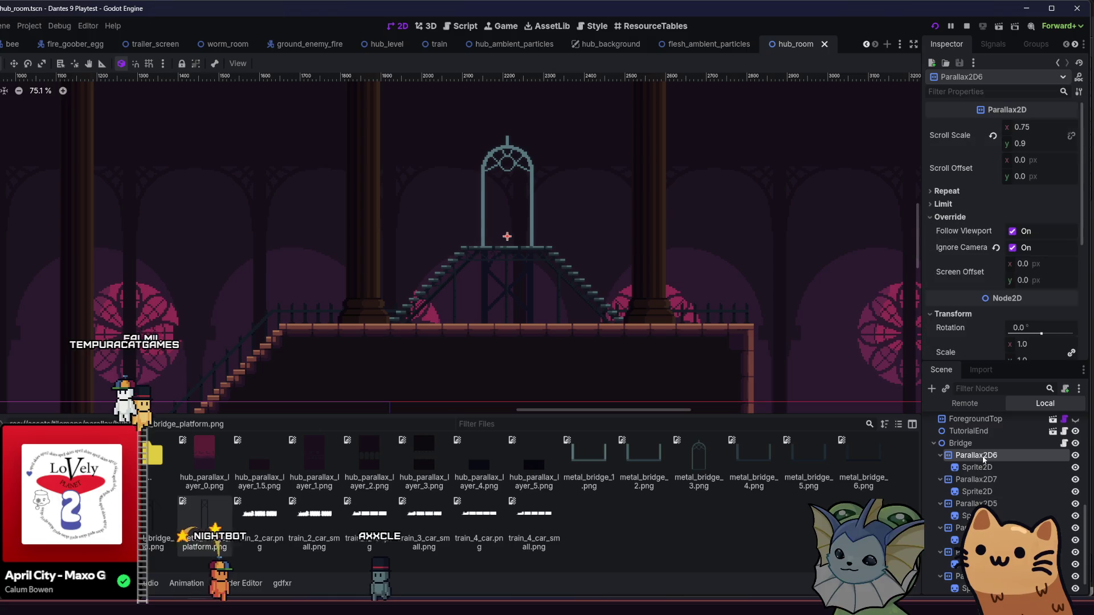
click(975, 503)
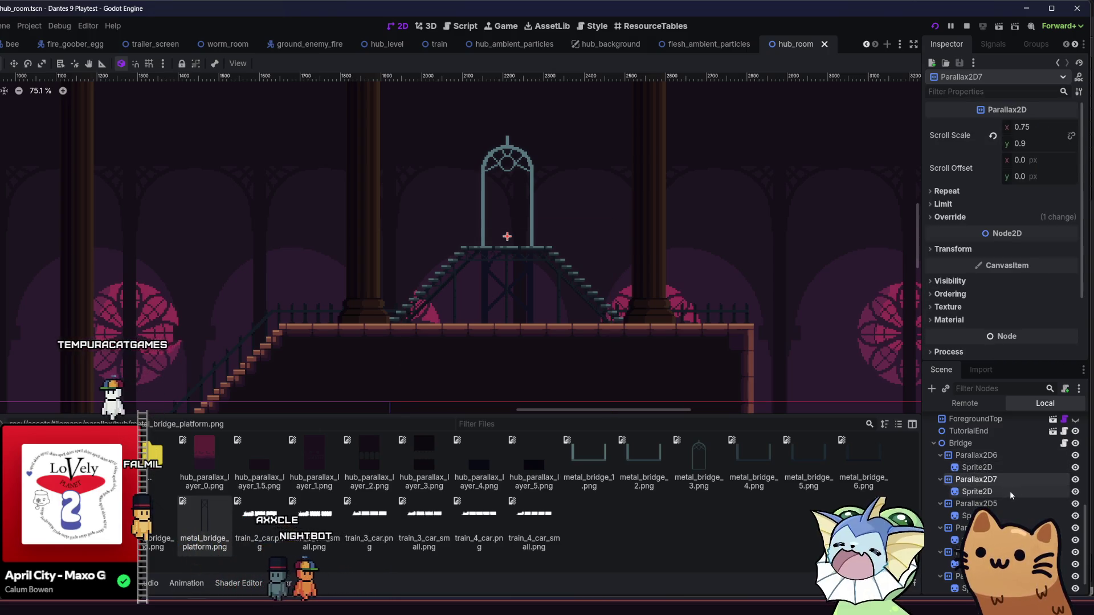
key(Up)
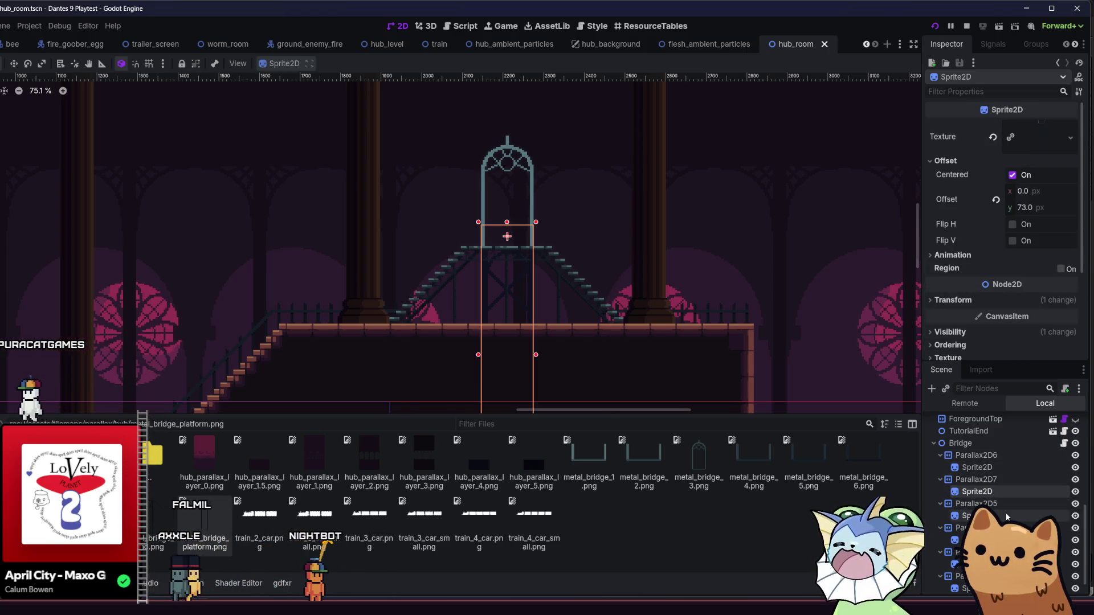
click(1013, 504)
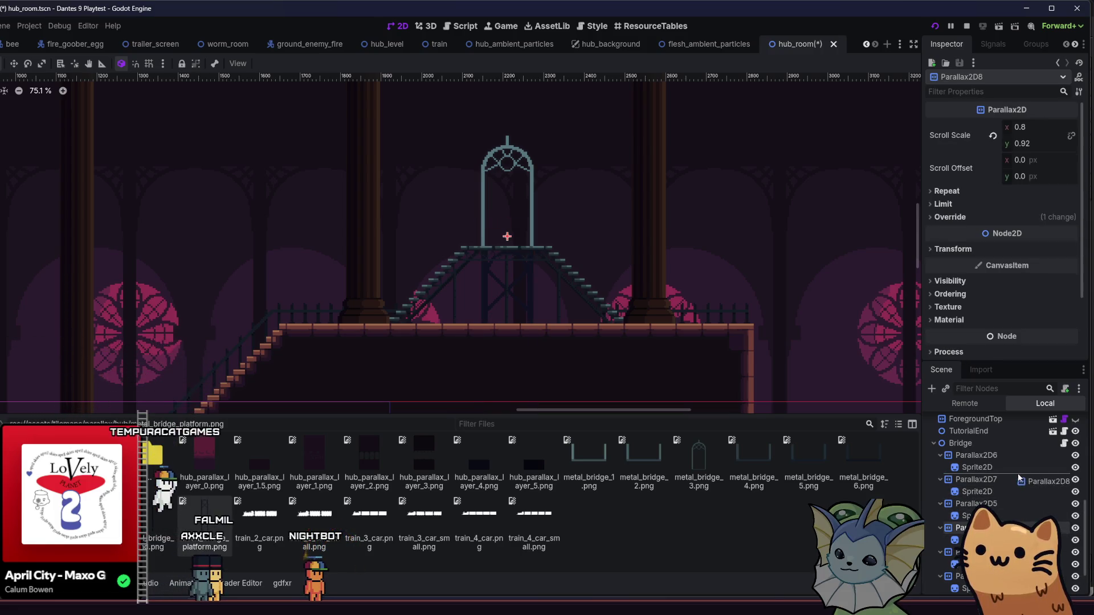
click(1009, 491)
click(1015, 483)
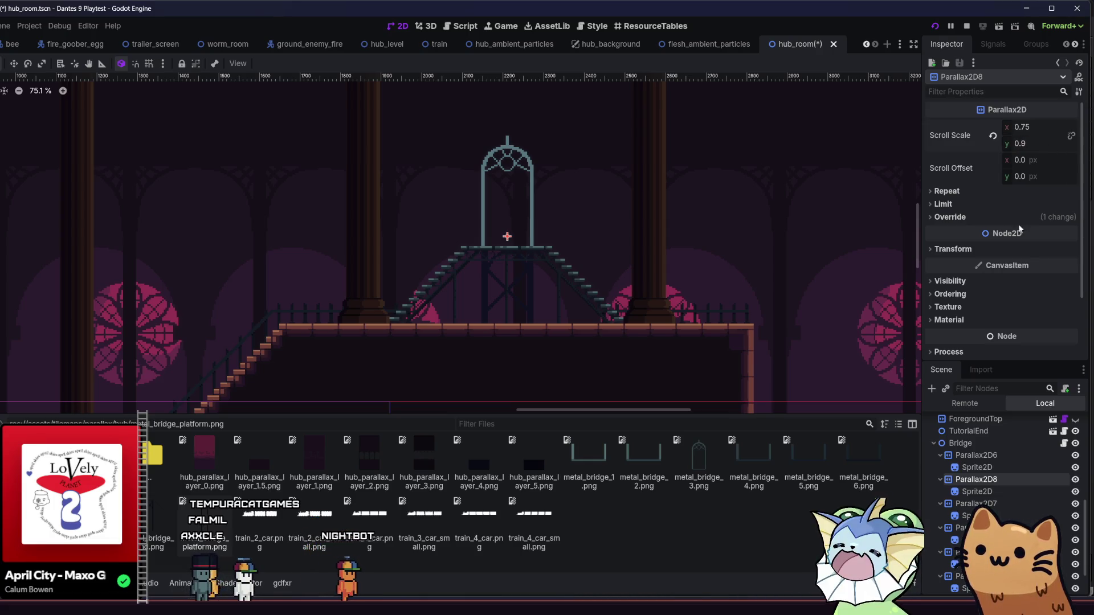
click(968, 492)
click(975, 480)
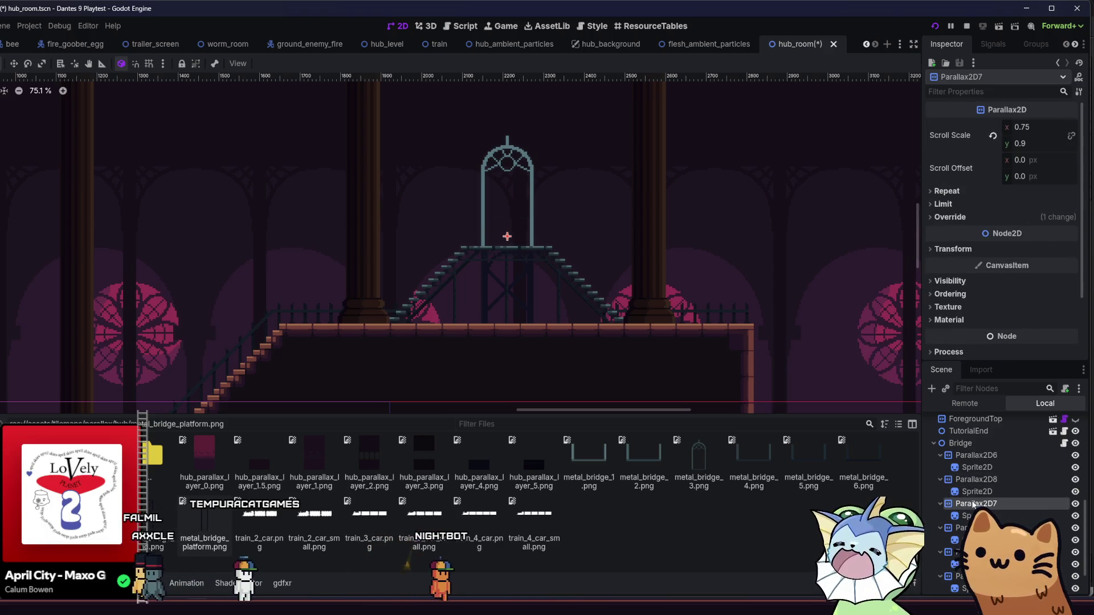
click(1046, 131)
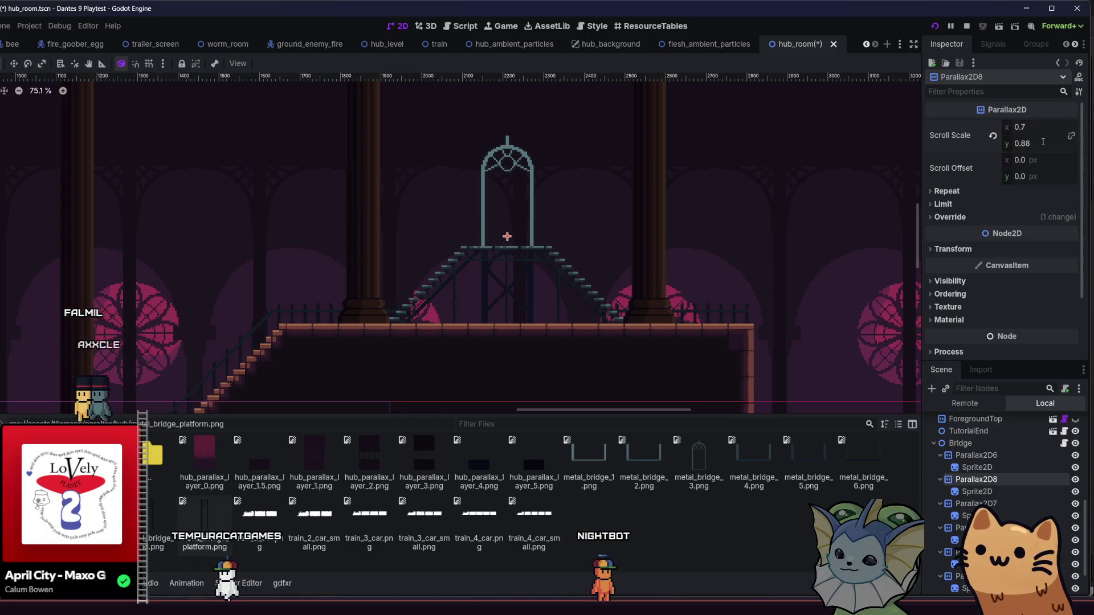
key(ctrl+s)
Step: Edit Parallax2D6's scroll scale (0.78 horizontal, plus vertical), then run a quick playtest and close it
click(986, 468)
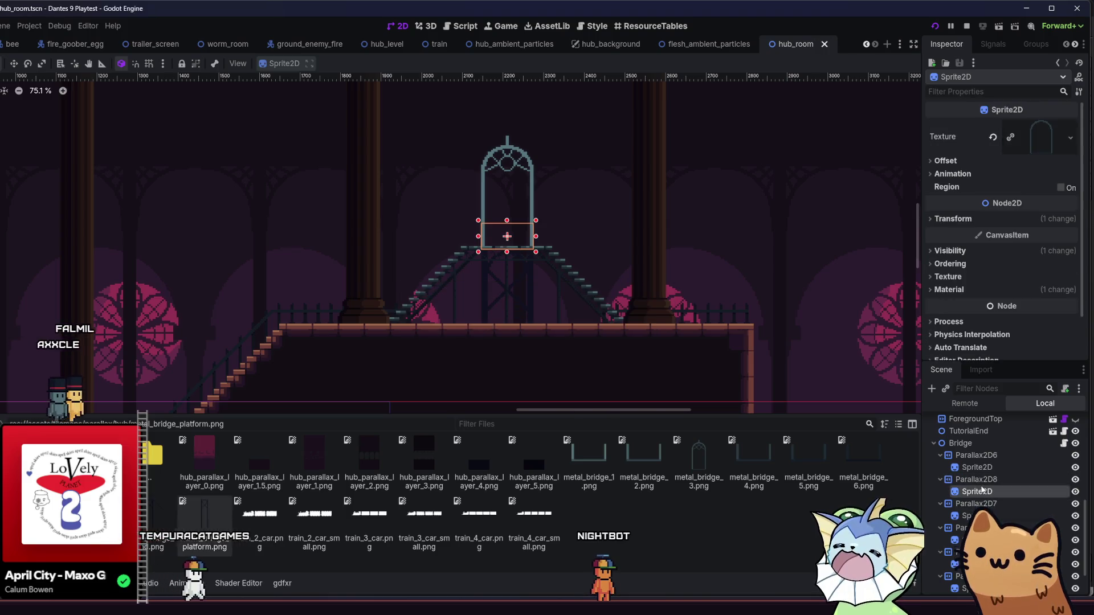
click(976, 455)
click(1025, 128)
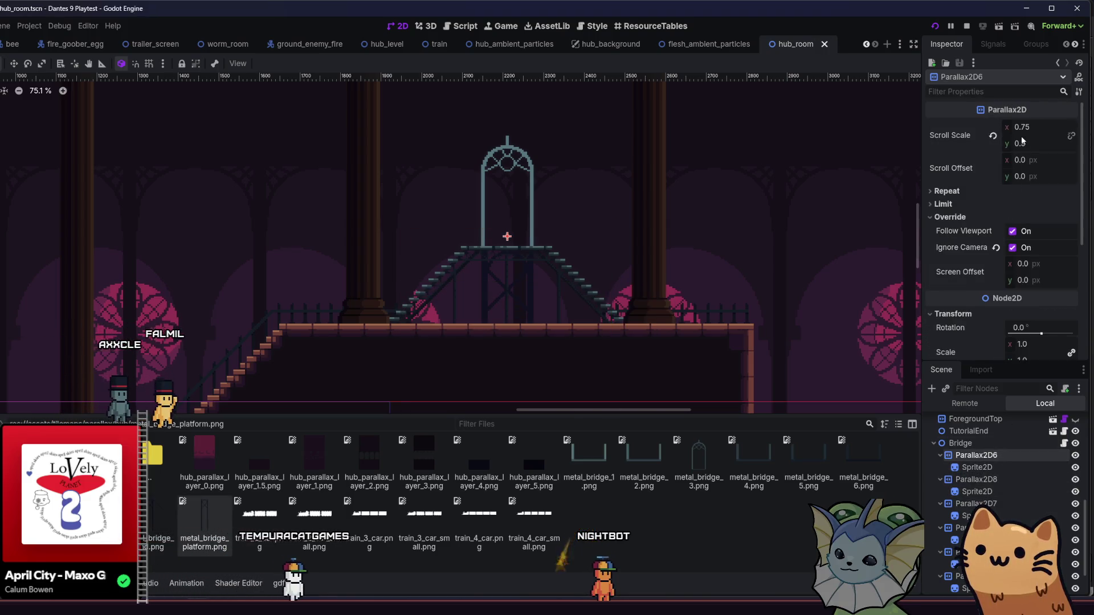
text(0.78)
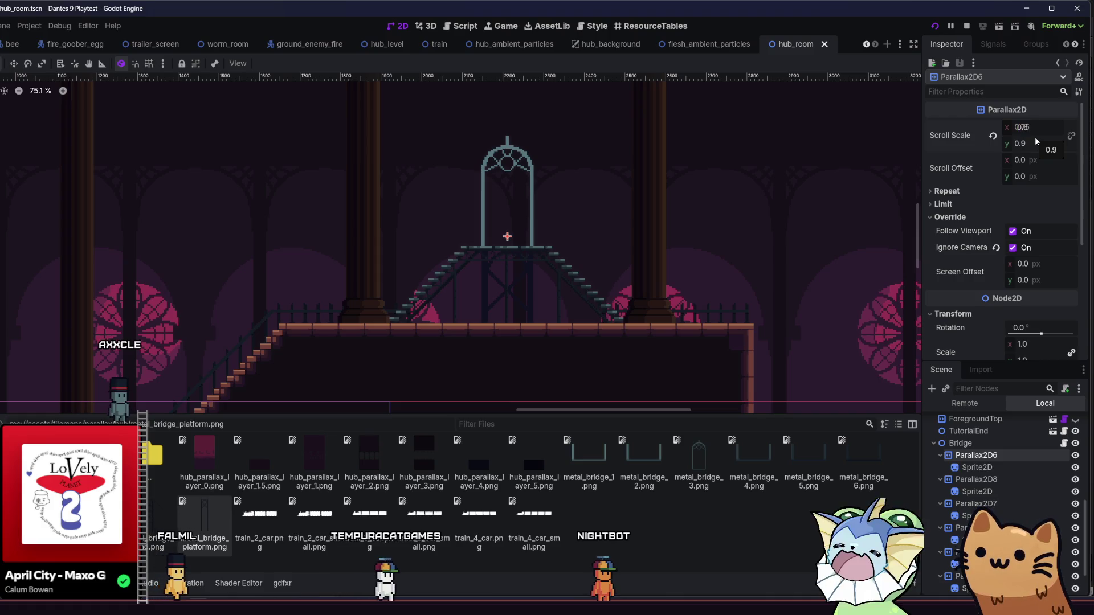
click(1027, 145)
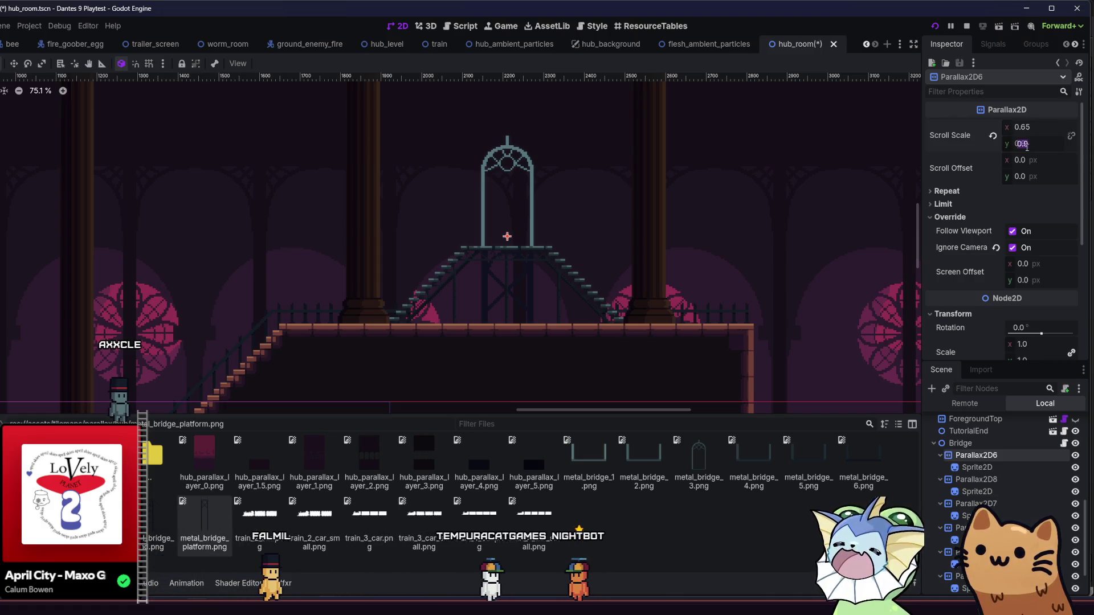
text(0.86)
key(F5)
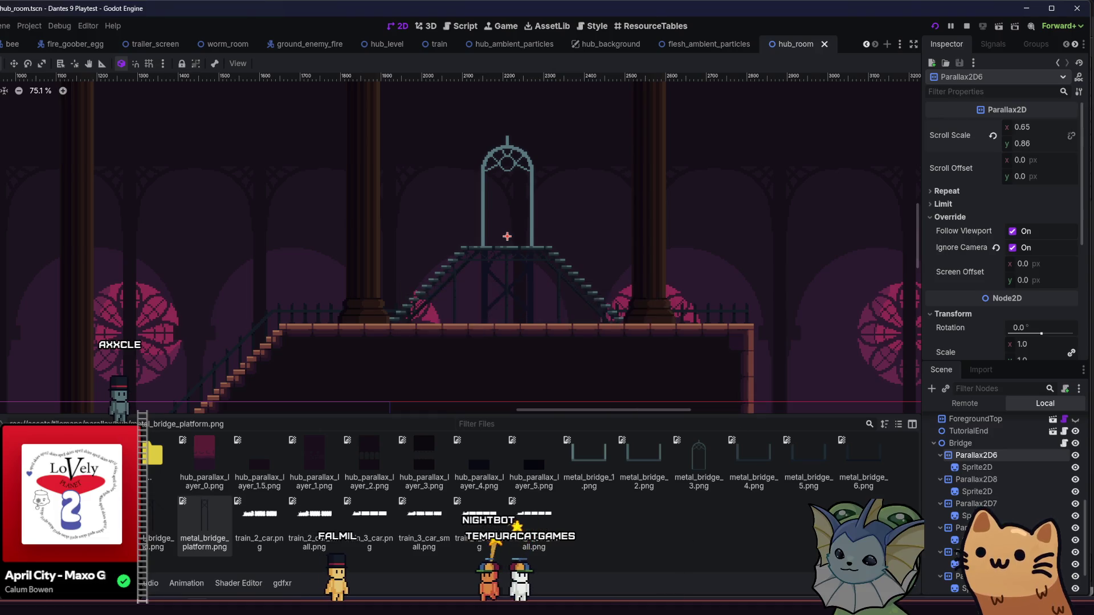
key(a)
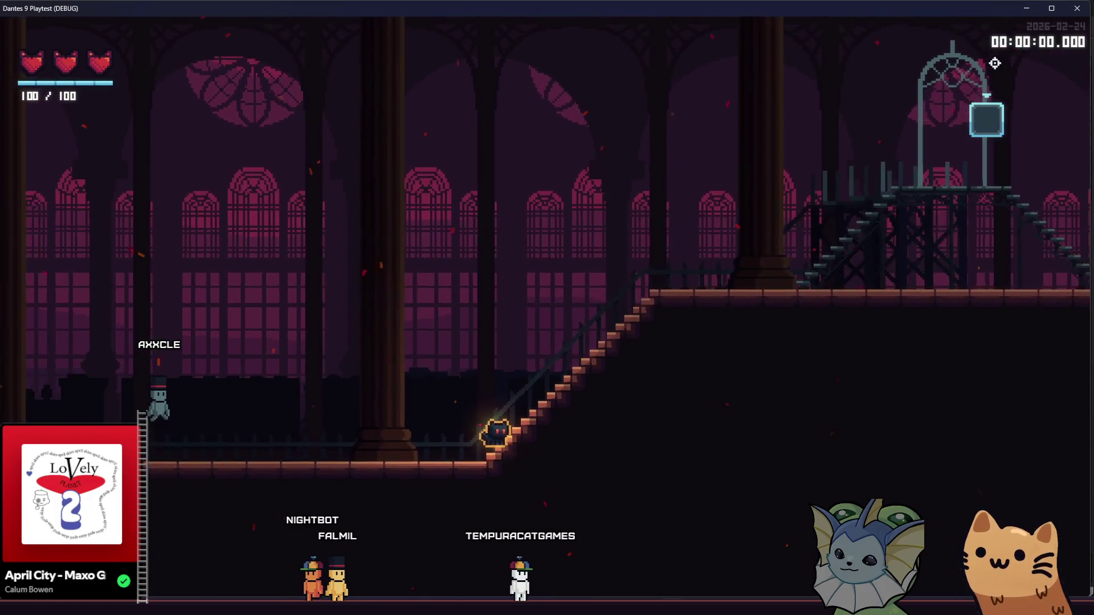
click(1075, 13)
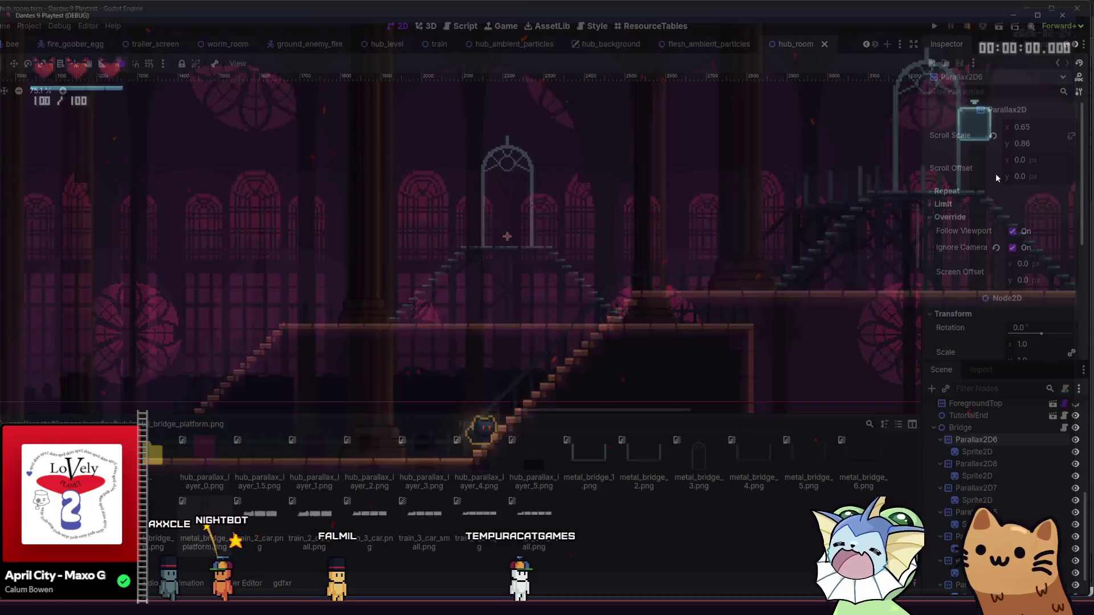
Step: Darken the Parallax2D7 bridge sprite's modulate tint to 0.285
click(986, 450)
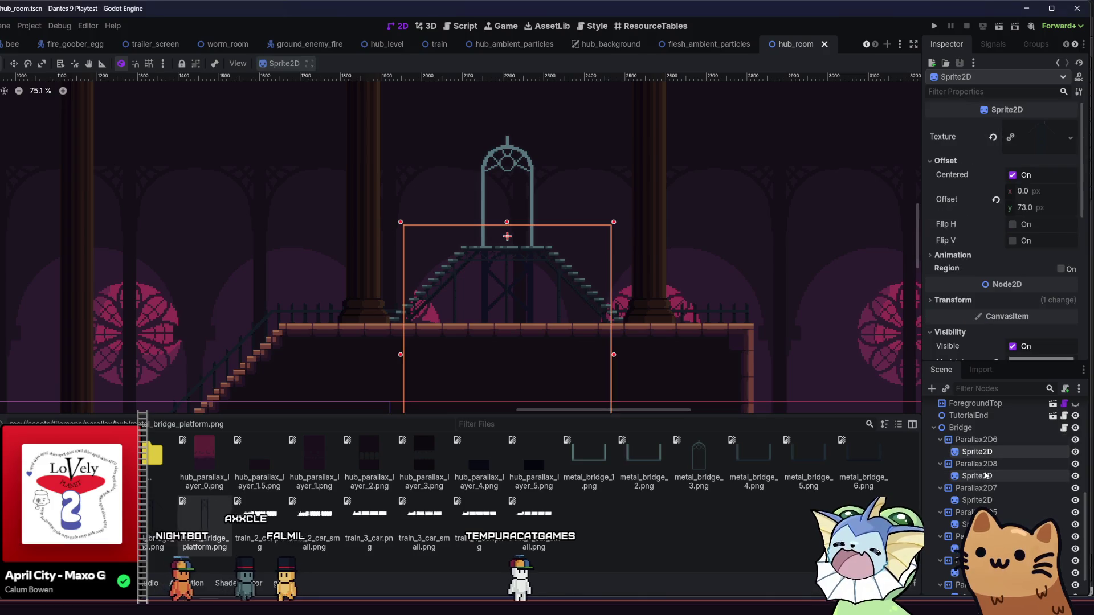
click(988, 474)
click(987, 500)
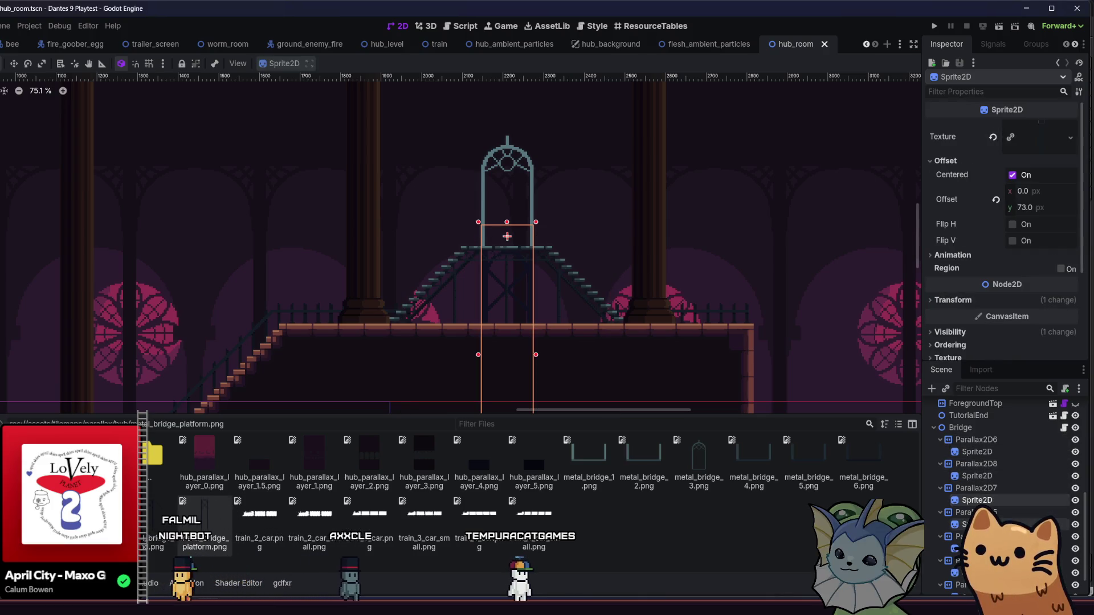
scroll(1002, 256, down, 4)
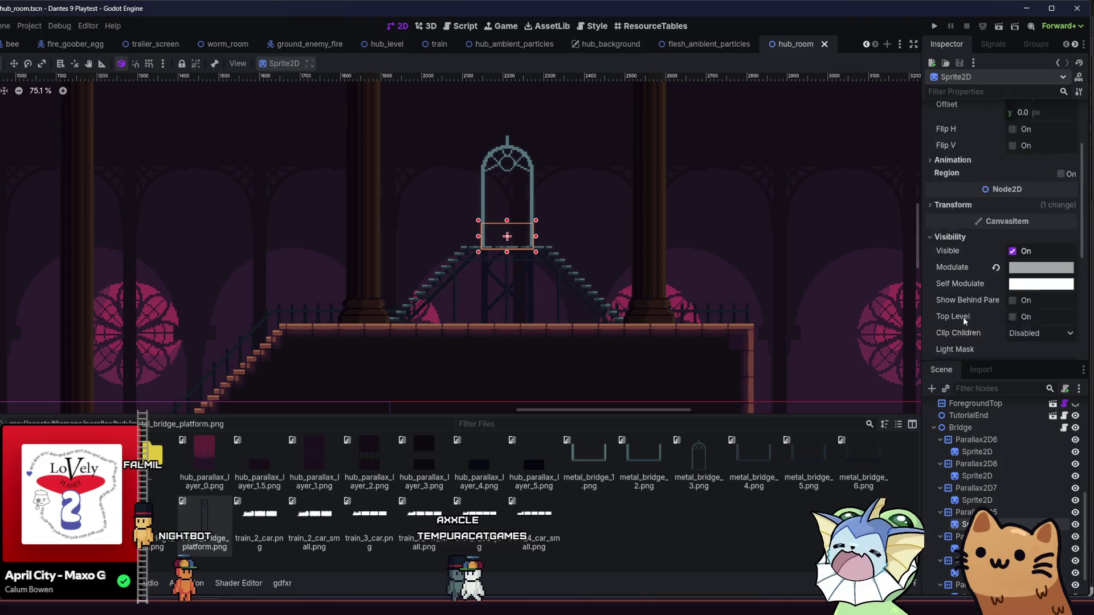
click(967, 503)
scroll(985, 298, down, 3)
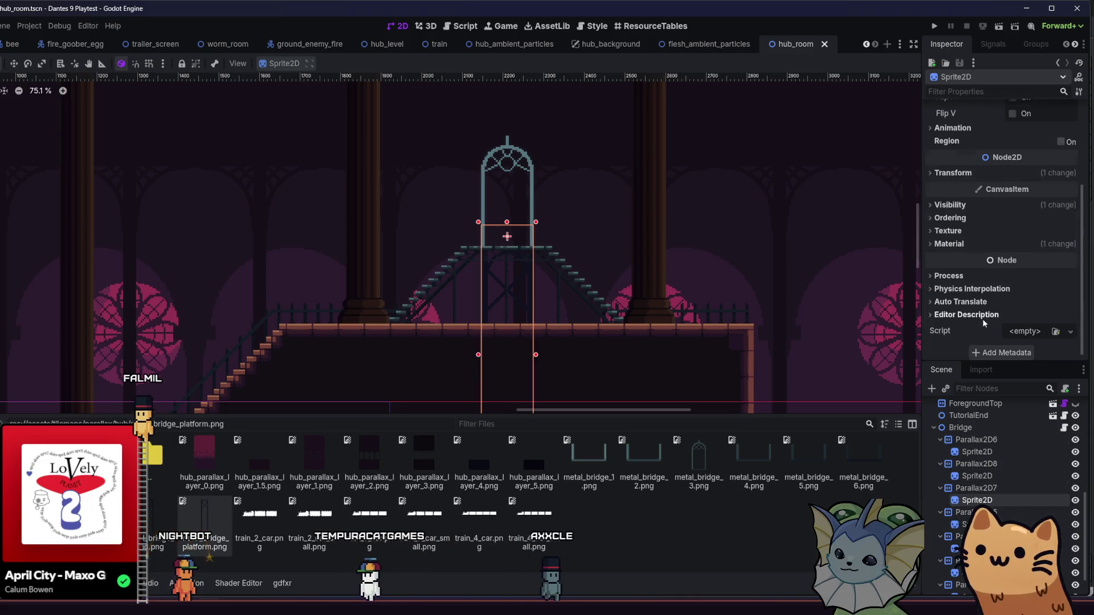
click(986, 501)
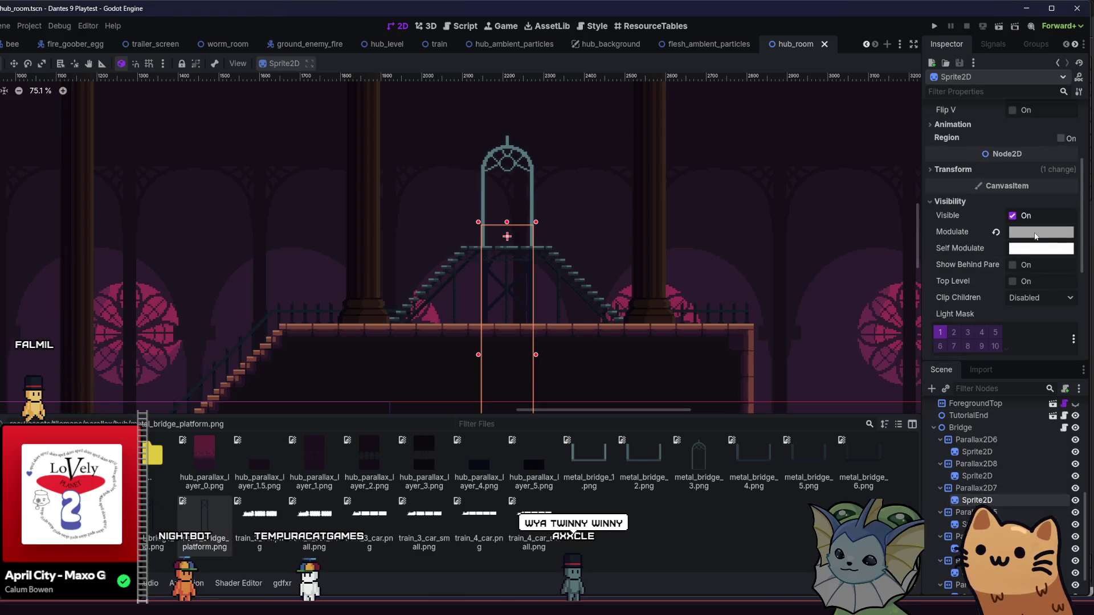
click(1041, 232)
drag(1077, 294, 1081, 305)
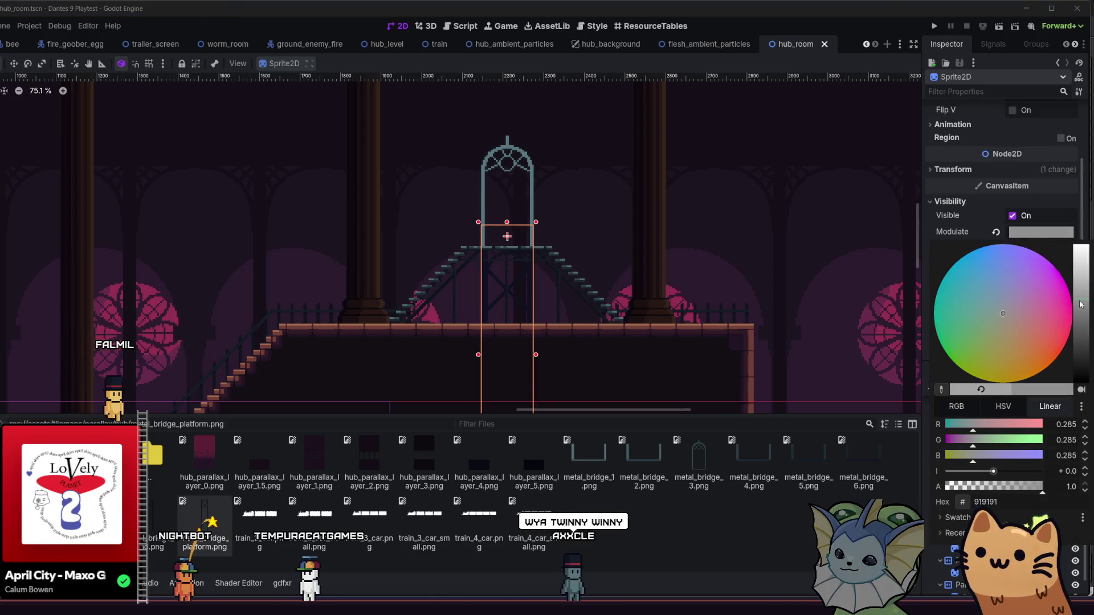
click(772, 571)
Step: Darken the Parallax2D8 bridge sprite's modulate tint to 0.195
click(976, 478)
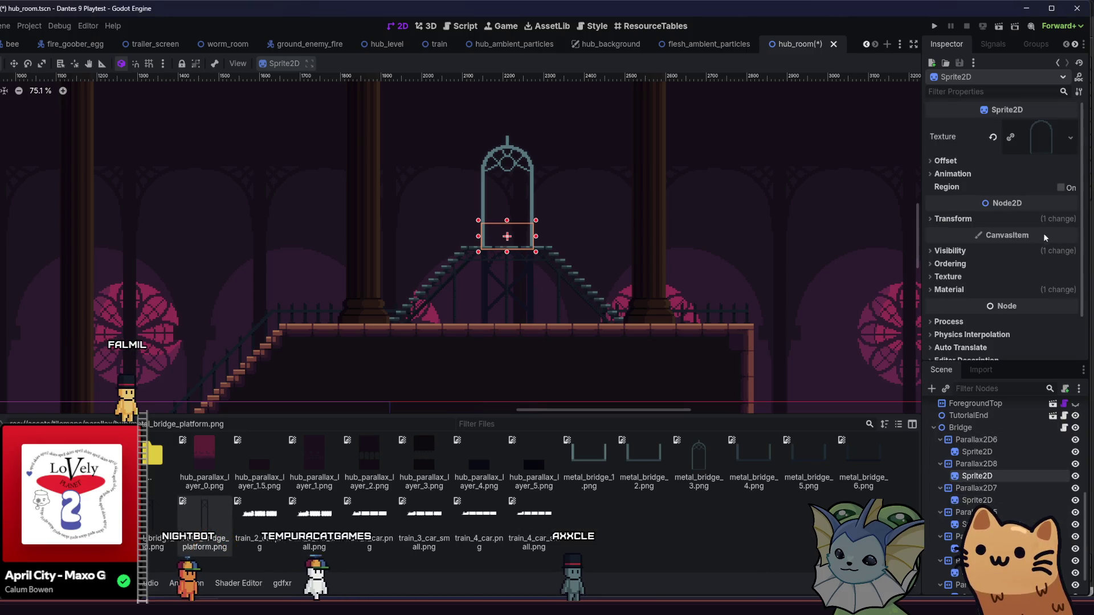
click(963, 251)
click(1041, 280)
drag(1081, 311, 1087, 376)
click(809, 568)
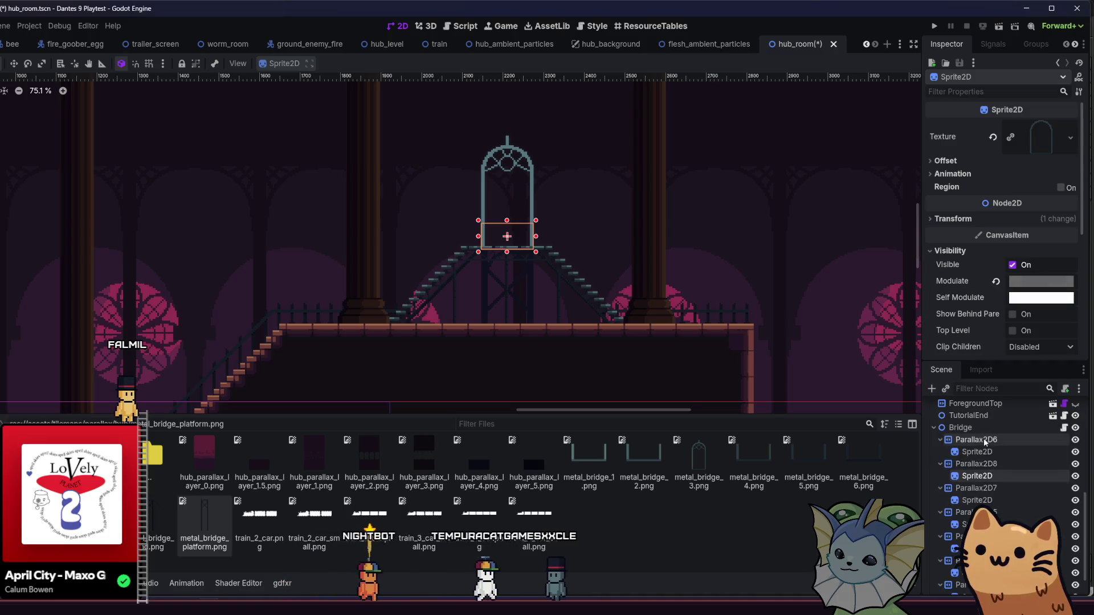
Step: Darken the Parallax2D6 sprite's tint even further, save hub_room, and launch the game
click(977, 452)
scroll(1010, 311, down, 2)
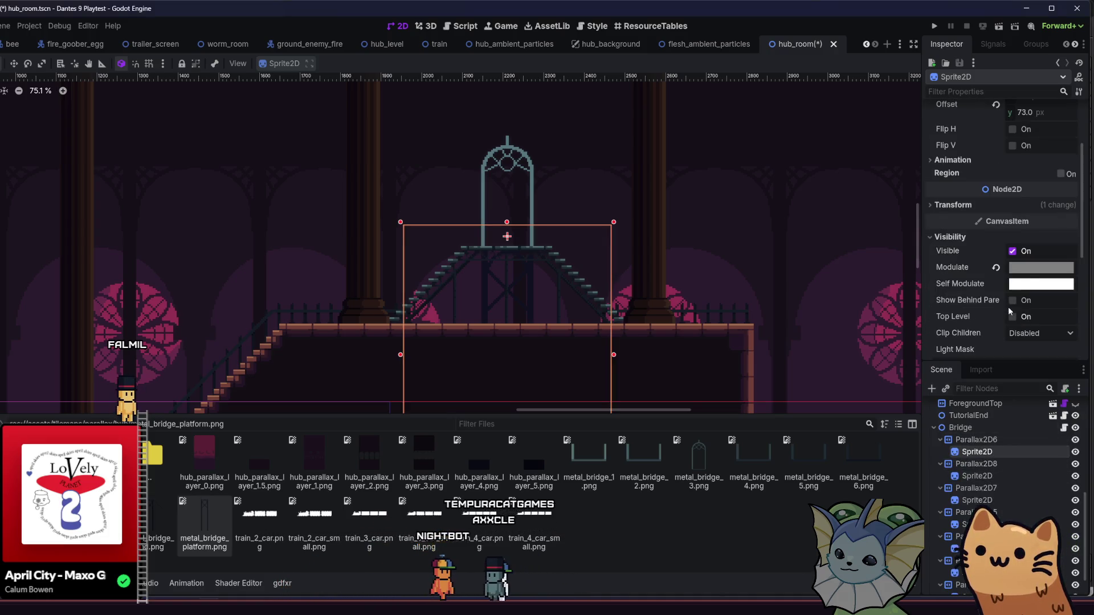
click(1028, 268)
click(1082, 371)
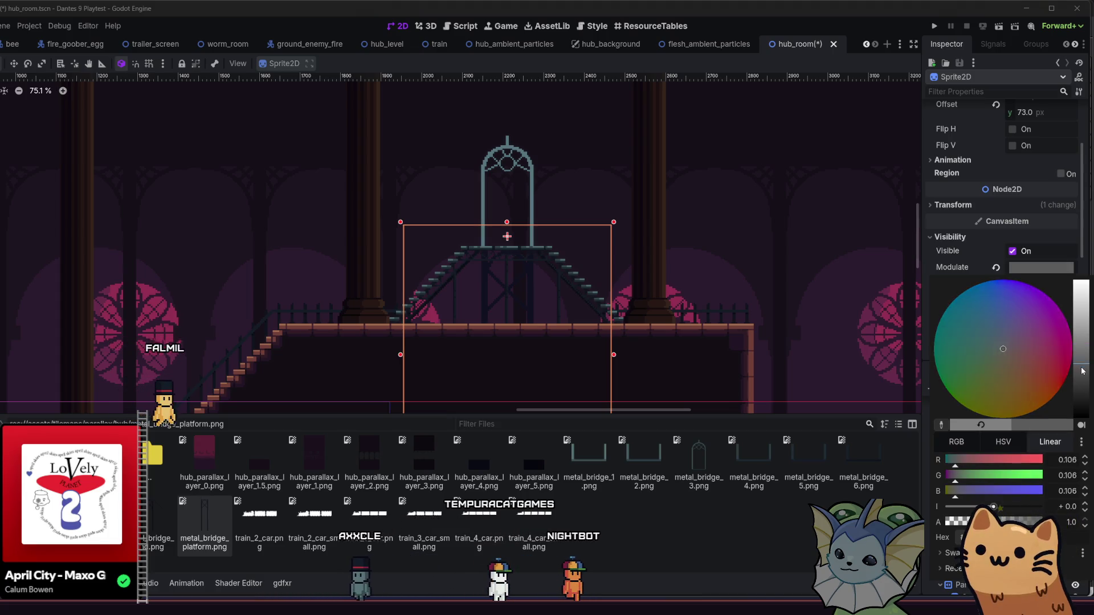
click(745, 563)
key(ctrl+s)
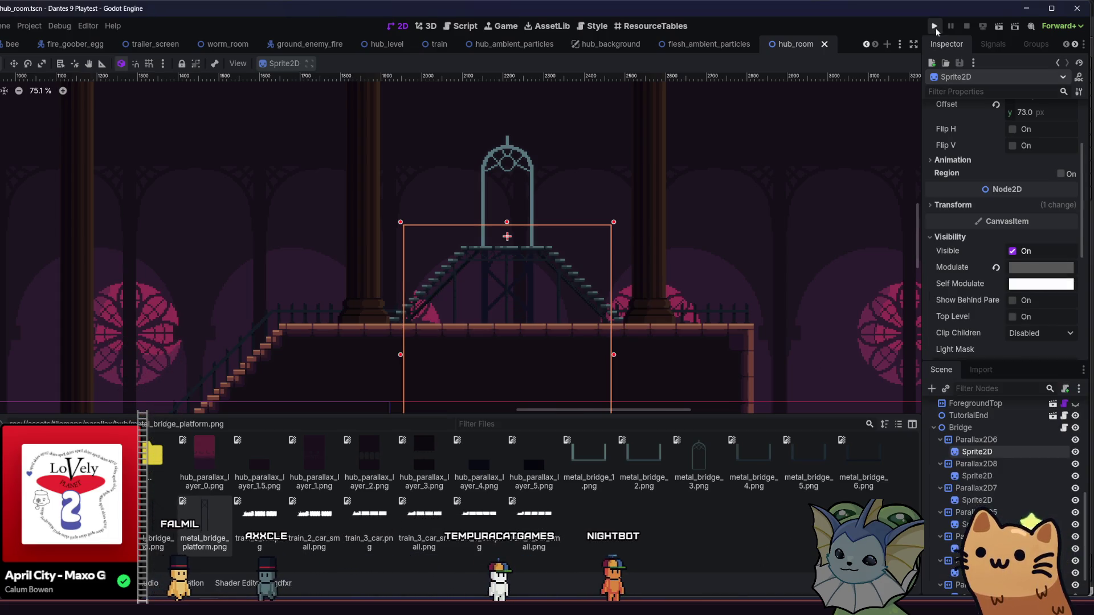
click(935, 27)
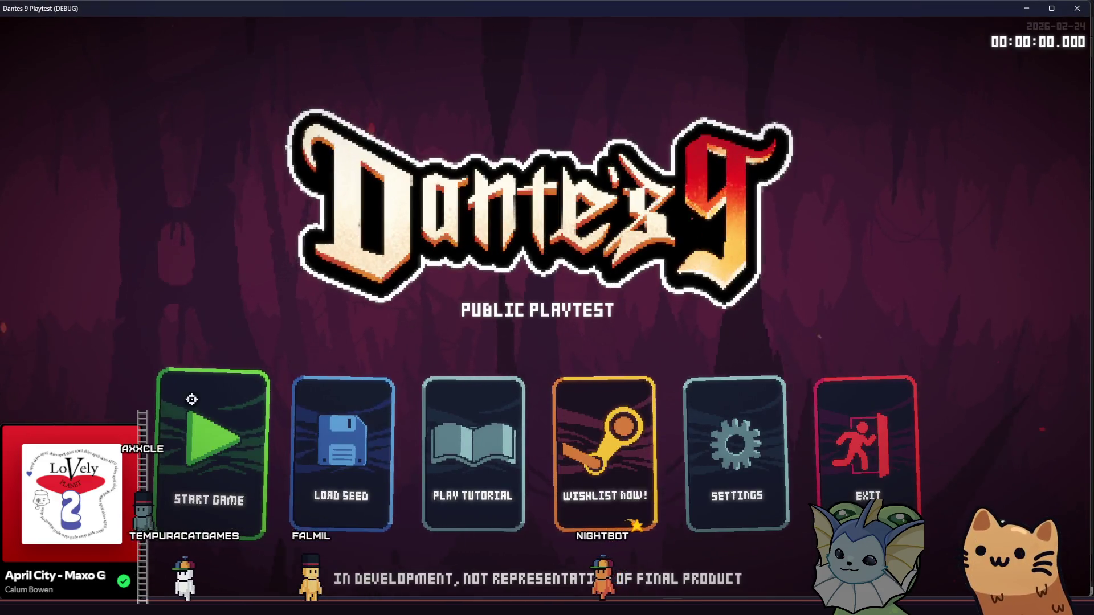
Step: Start a new game and run the player up the staircase onto the upper platform's edge
click(206, 406)
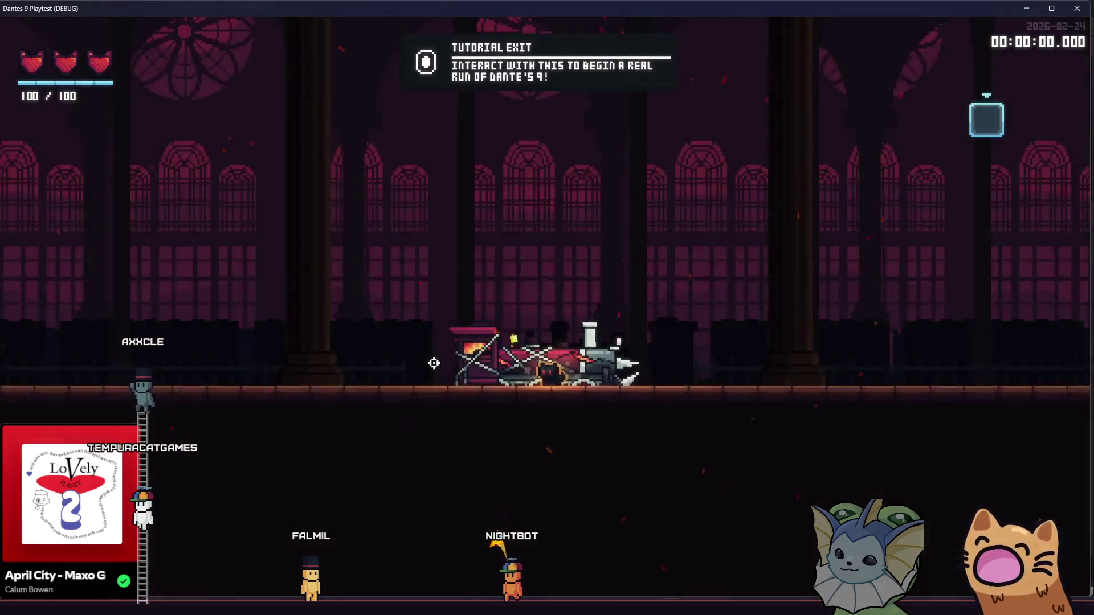
key(d)
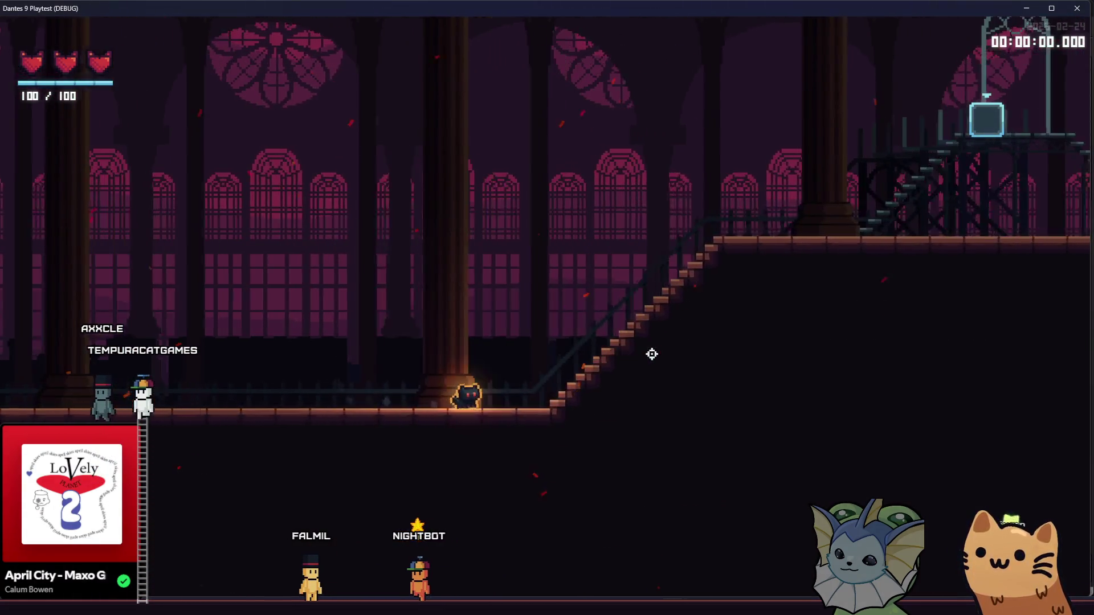
key(d)
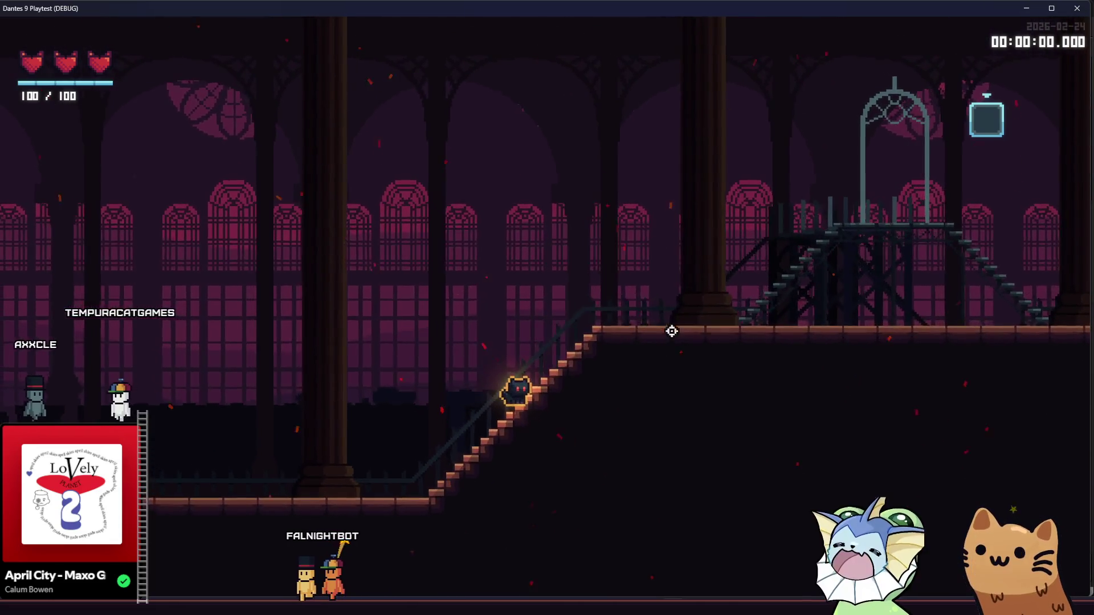
key(d)
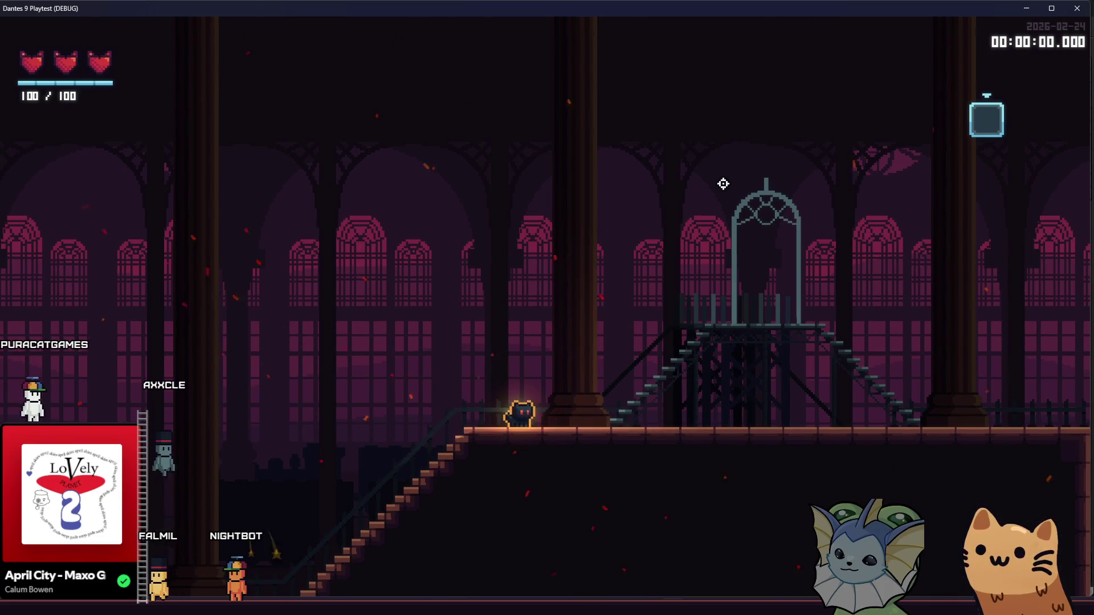
key(d)
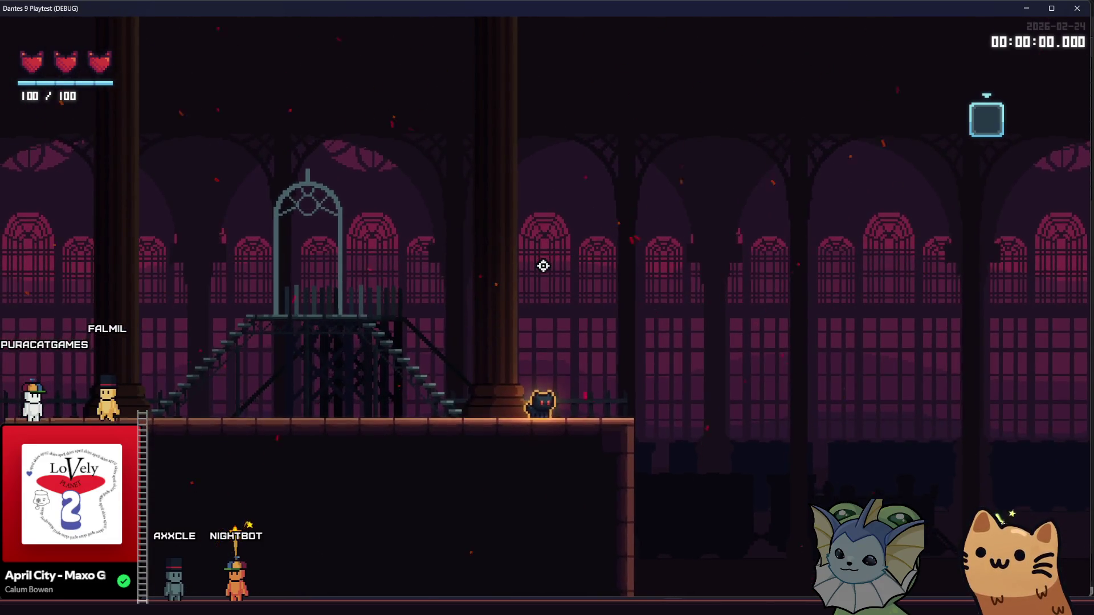
key(d)
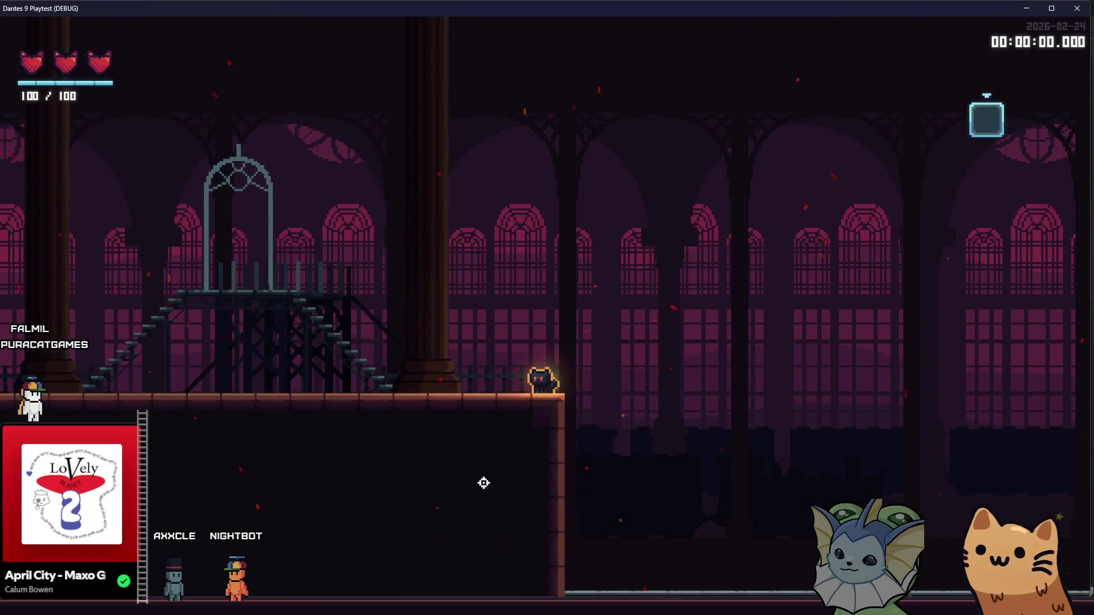
Step: Walk the player back and forth across the gazebo platform, then down its right stairs
key(a)
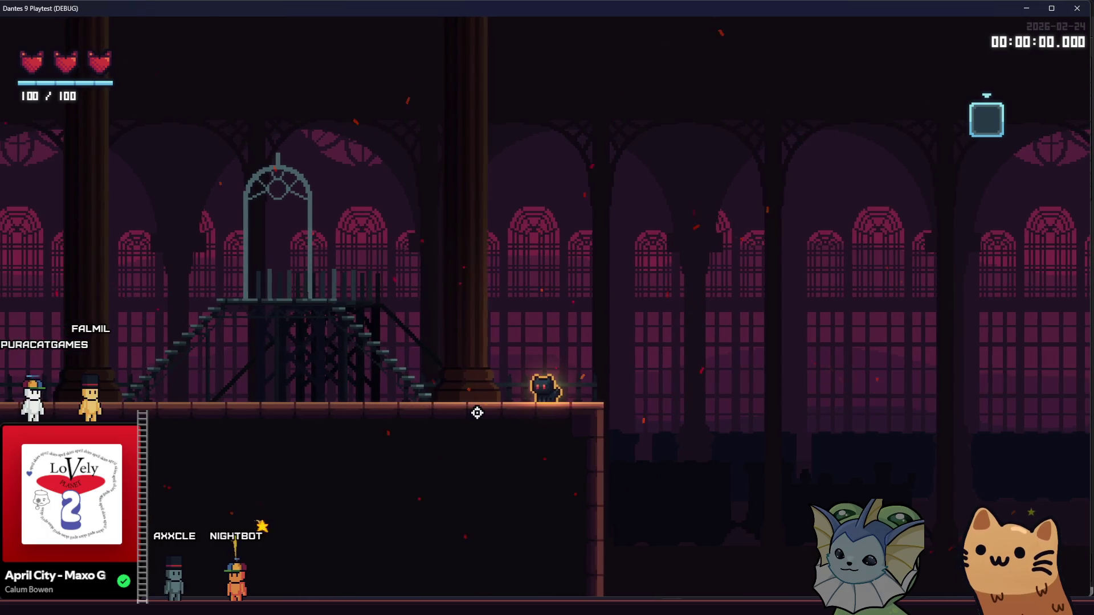
key(a)
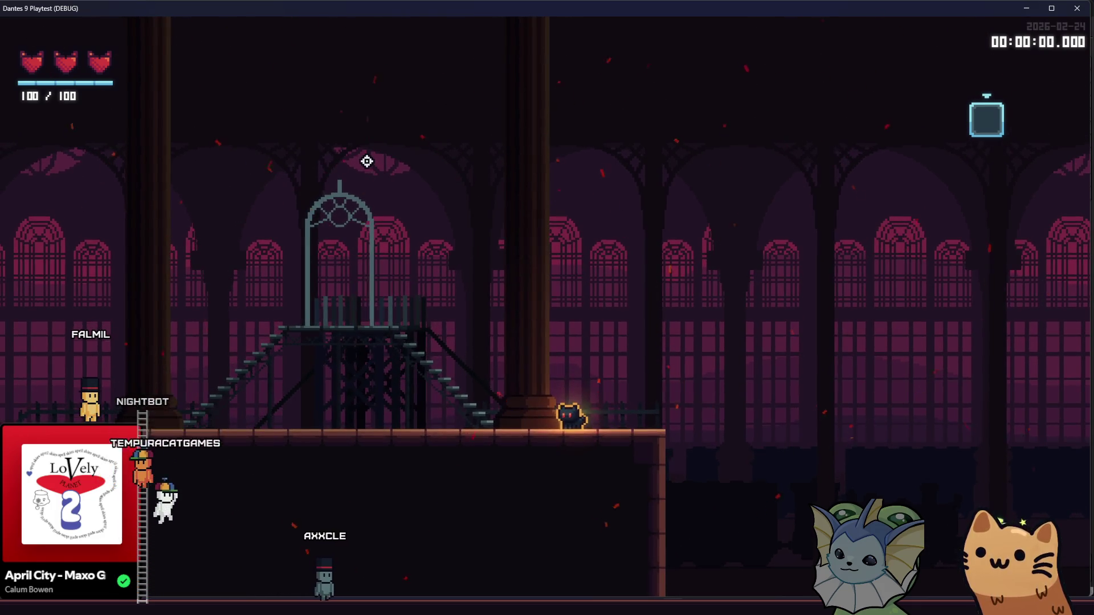
key(d)
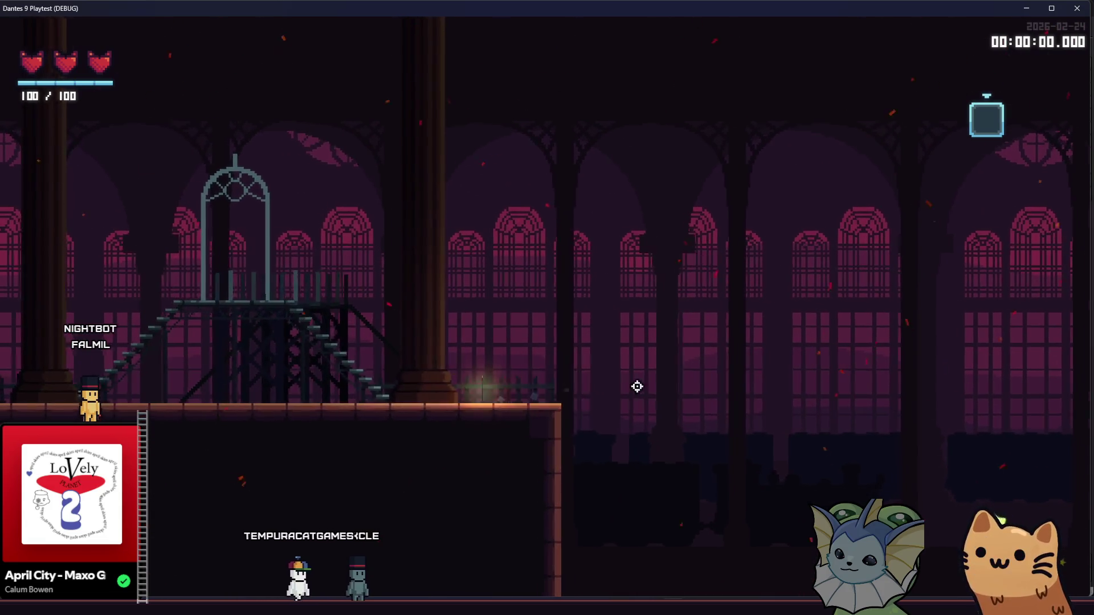
key(a)
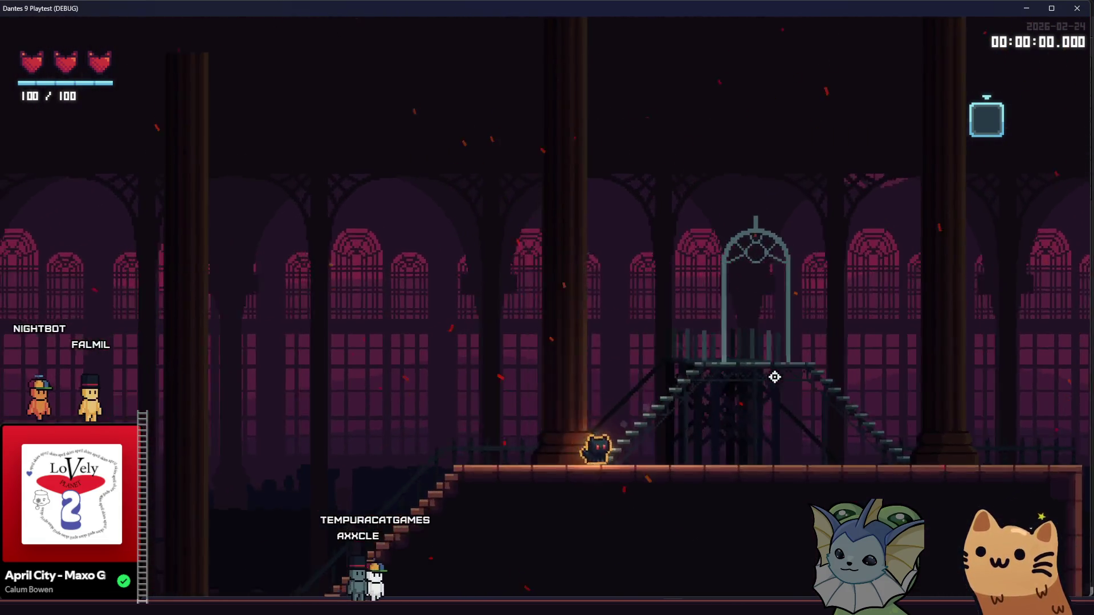
key(a)
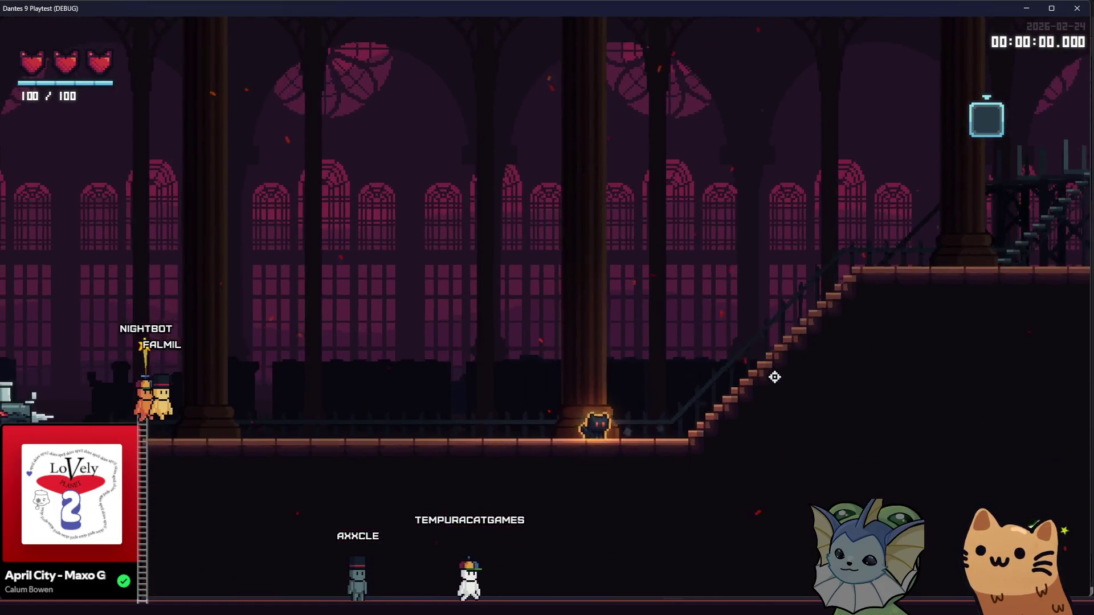
key(d)
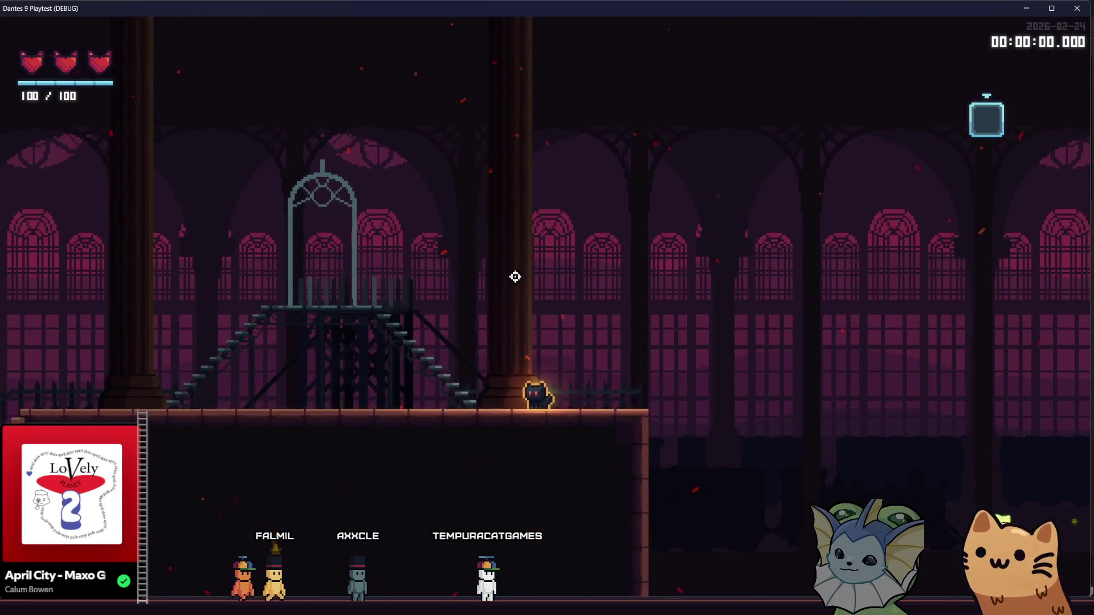
key(d)
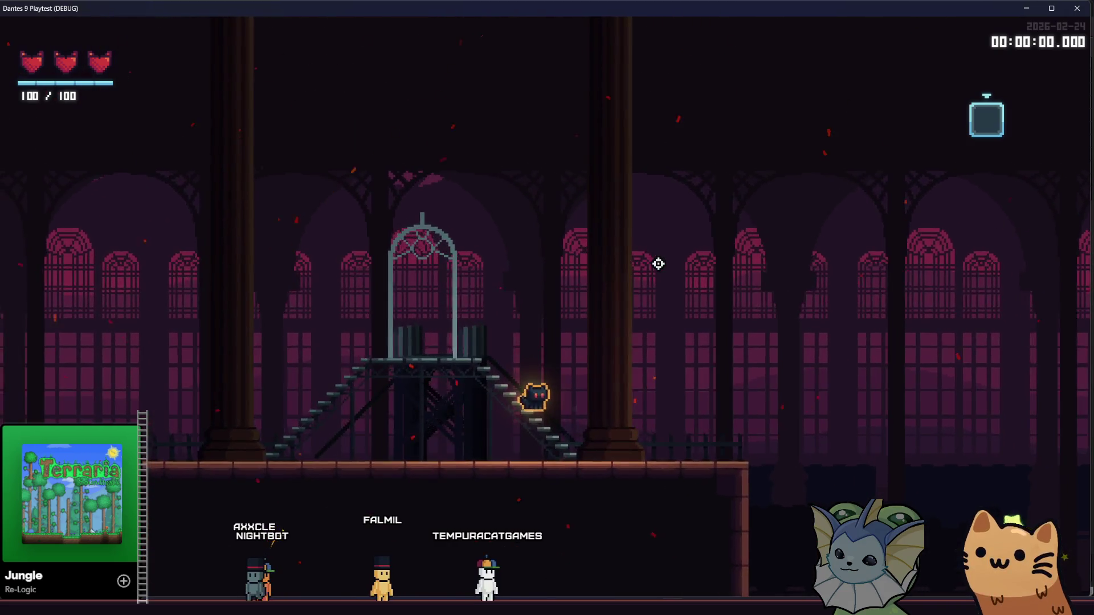
key(d)
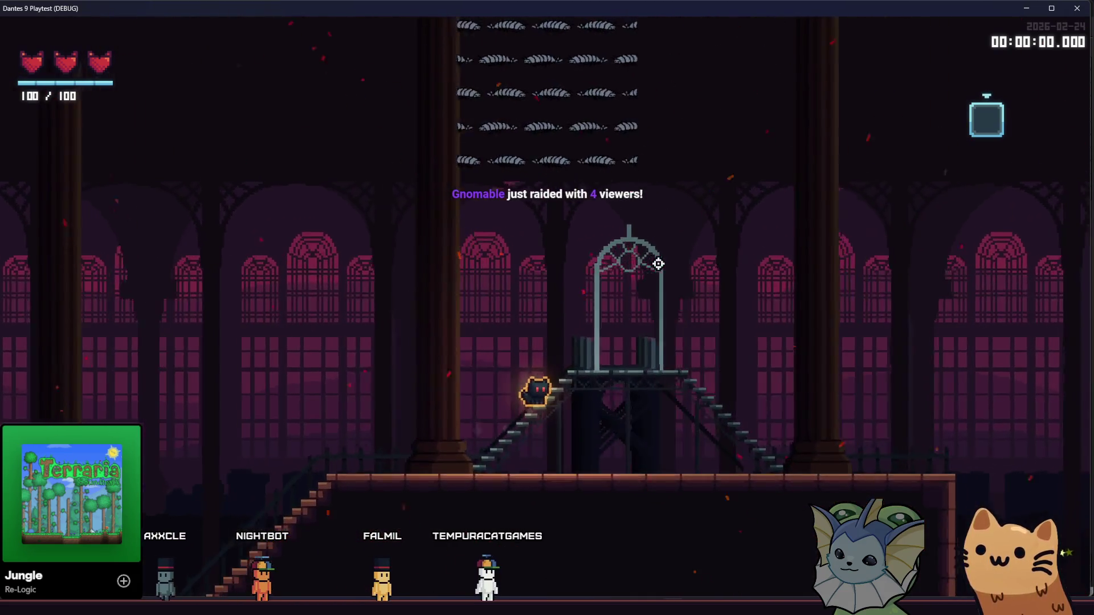
Step: Walk the player down the stairs and across the hall to the train, then bring up the card_ak47 frames folder
key(a)
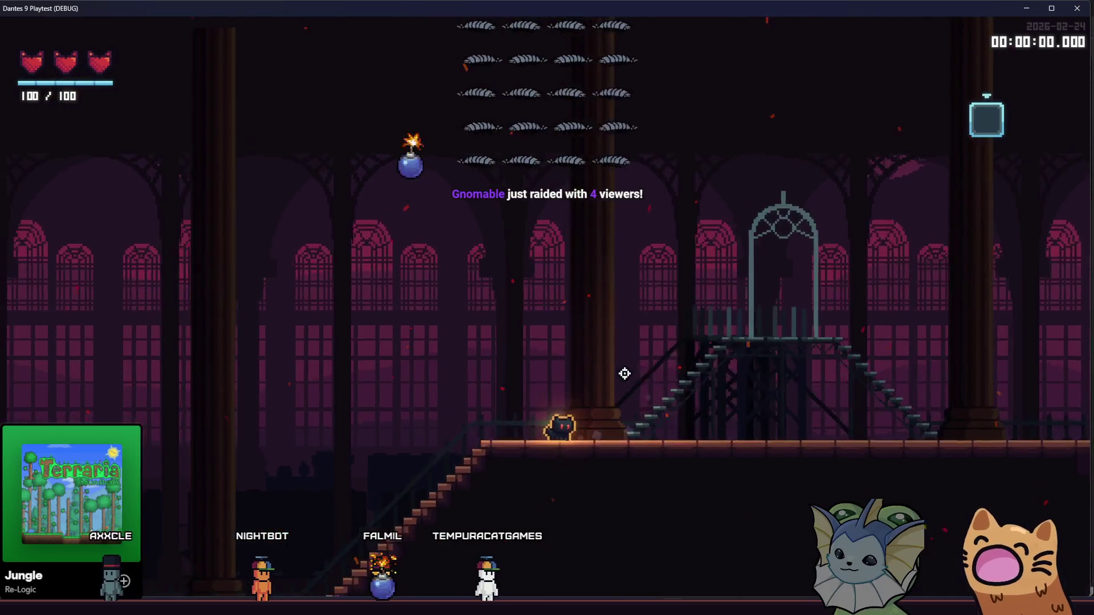
key(a)
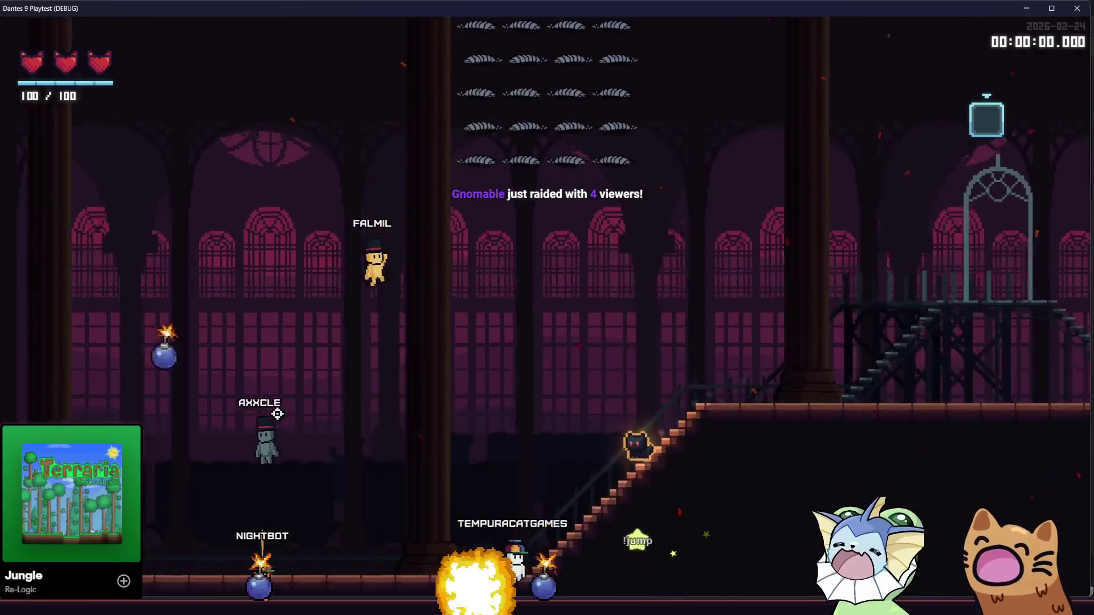
key(a)
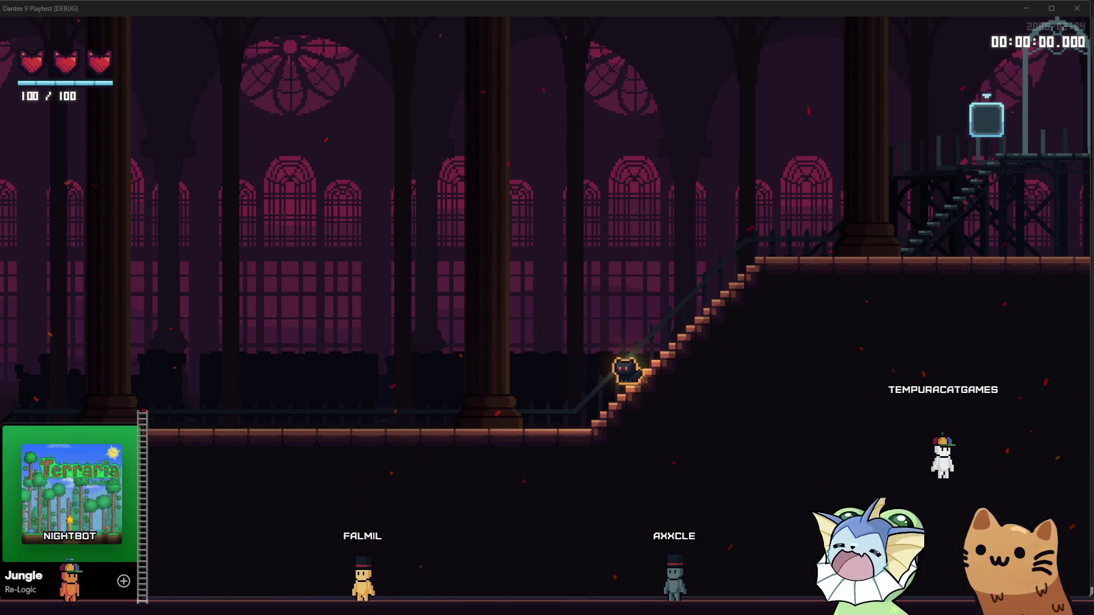
key(Left)
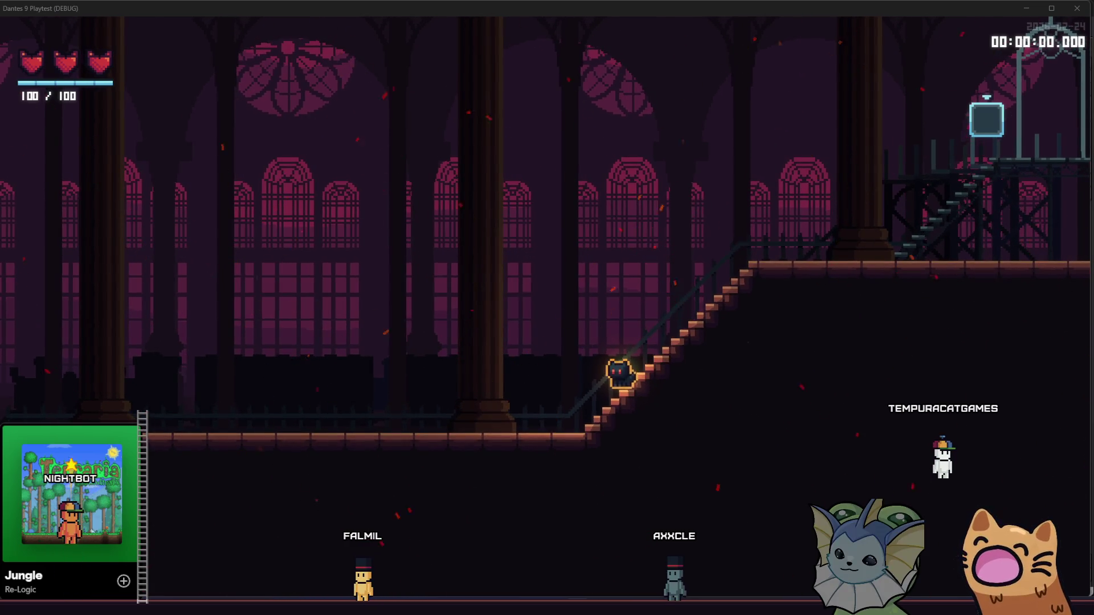
key(Left)
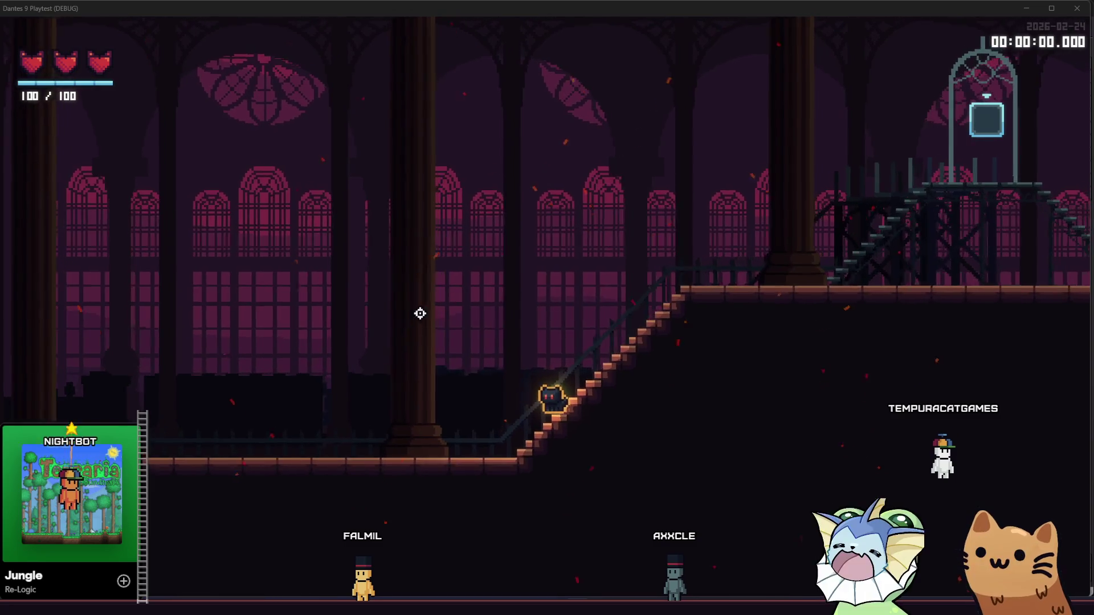
click(683, 369)
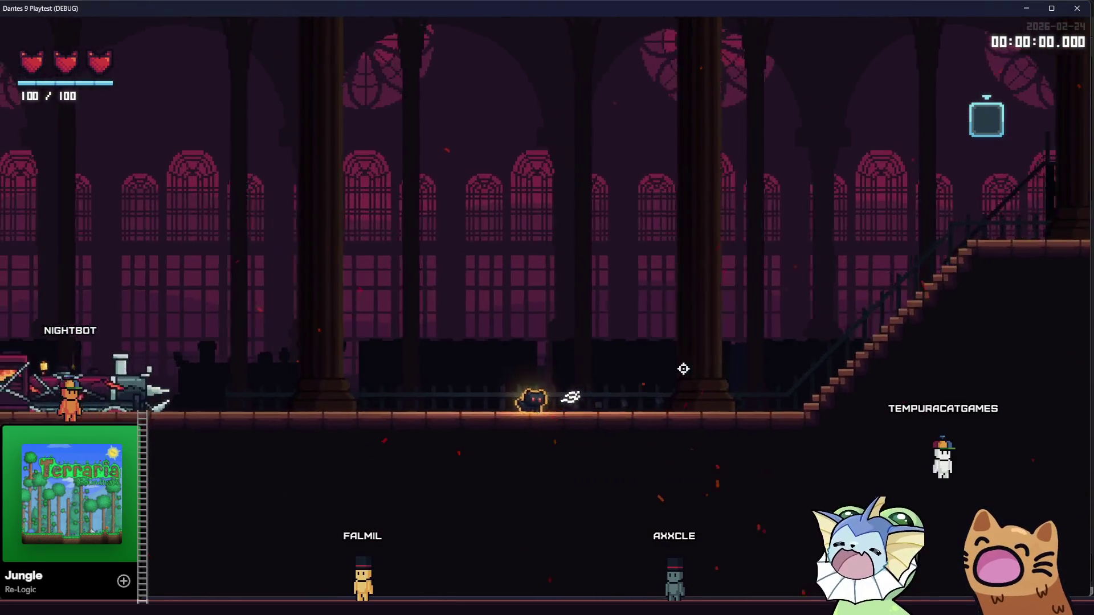
key(Left)
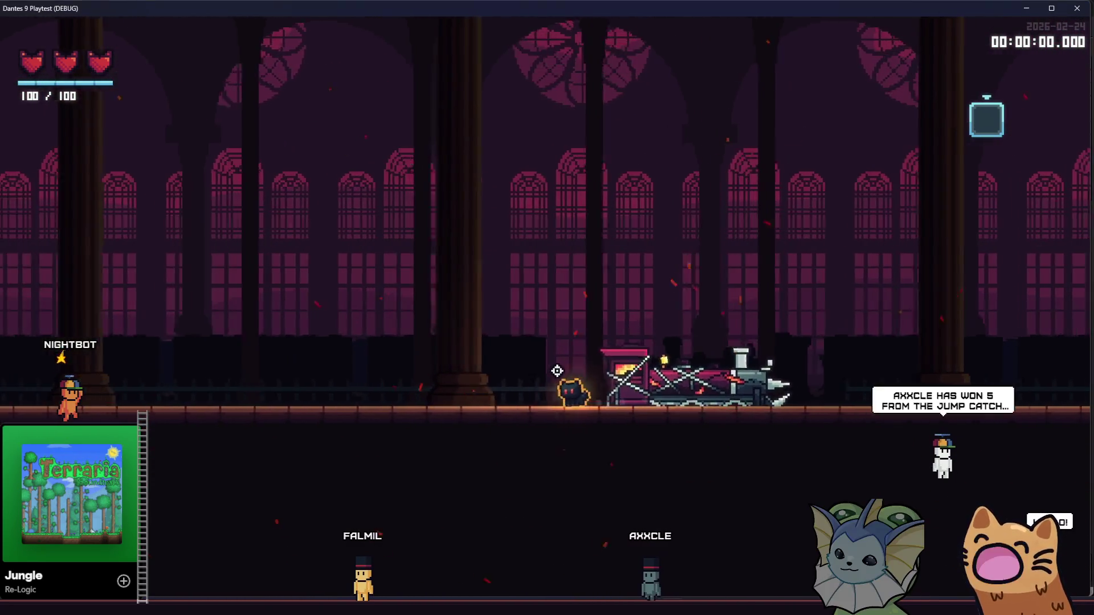
key(Left)
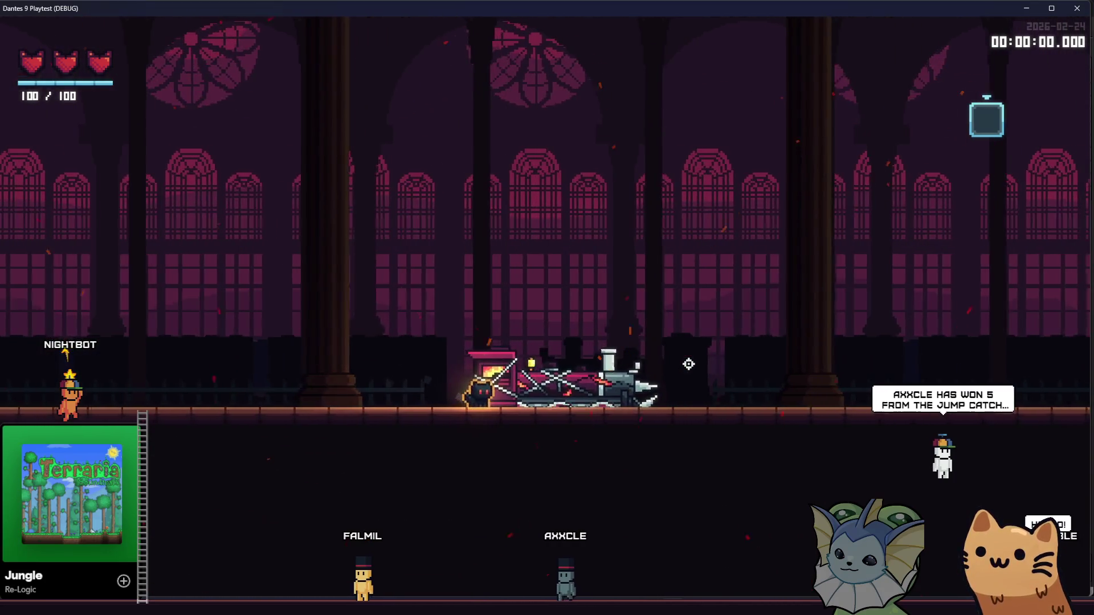
key(Right)
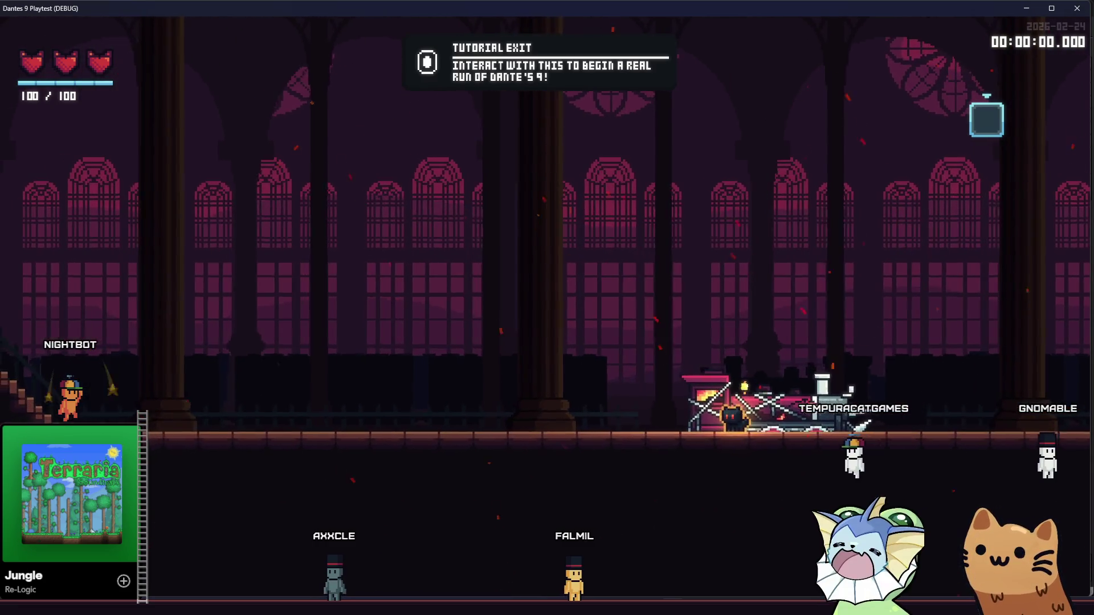
key(Down)
key(Down)
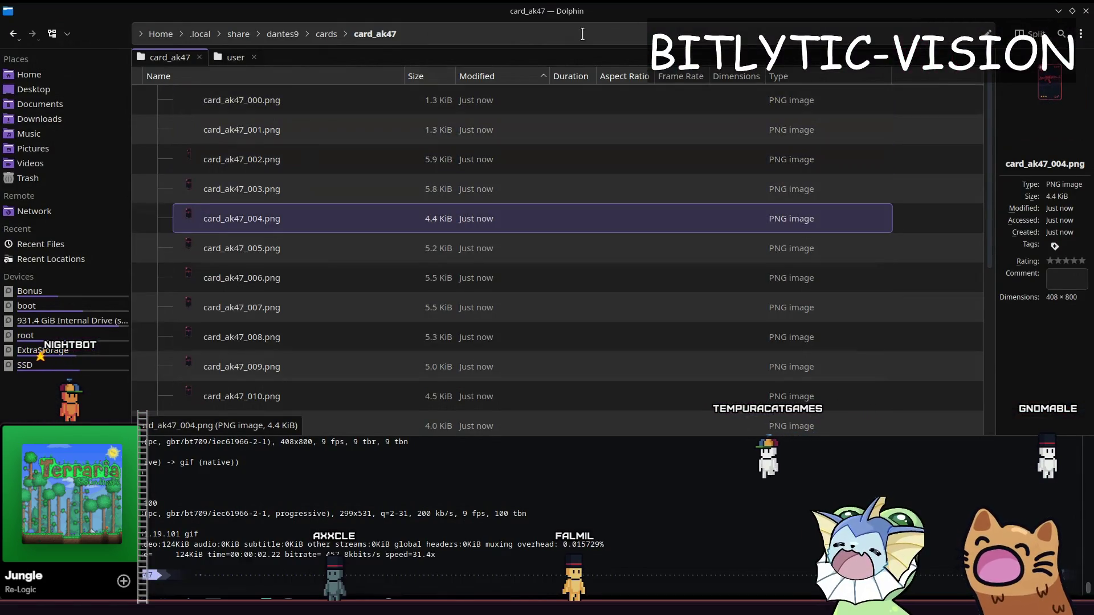
Step: Widen Dolphin's preview panel and step through the card frames to card_ak47_014
mouse_move(997, 146)
mouse_down()
mouse_move(764, 188)
mouse_move(831, 195)
mouse_up()
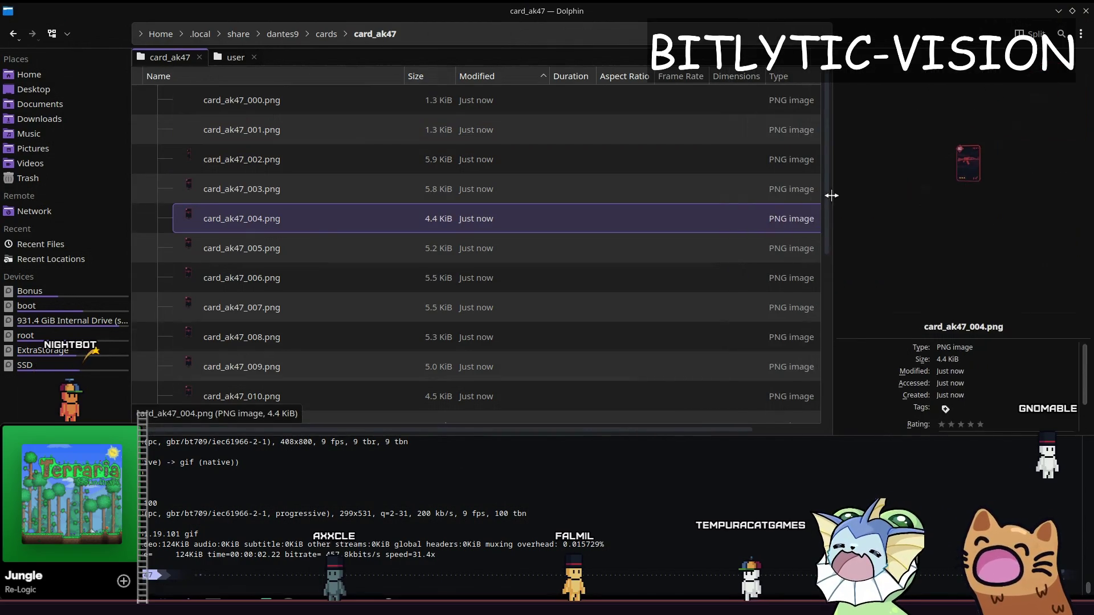
key(Down)
key(Down)
key(Down)
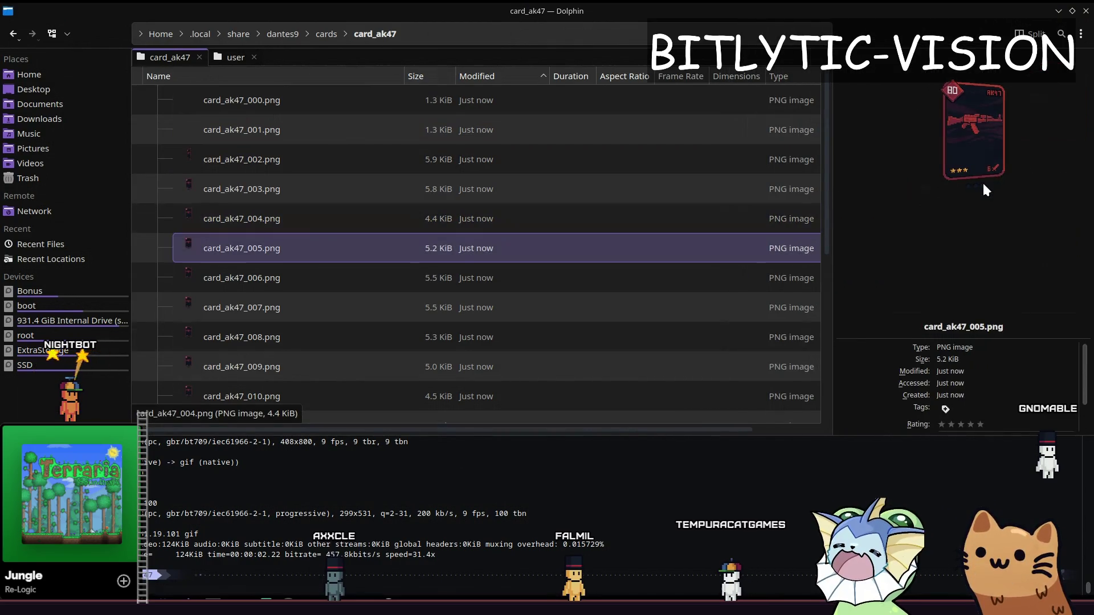
key(Down)
key(Down)
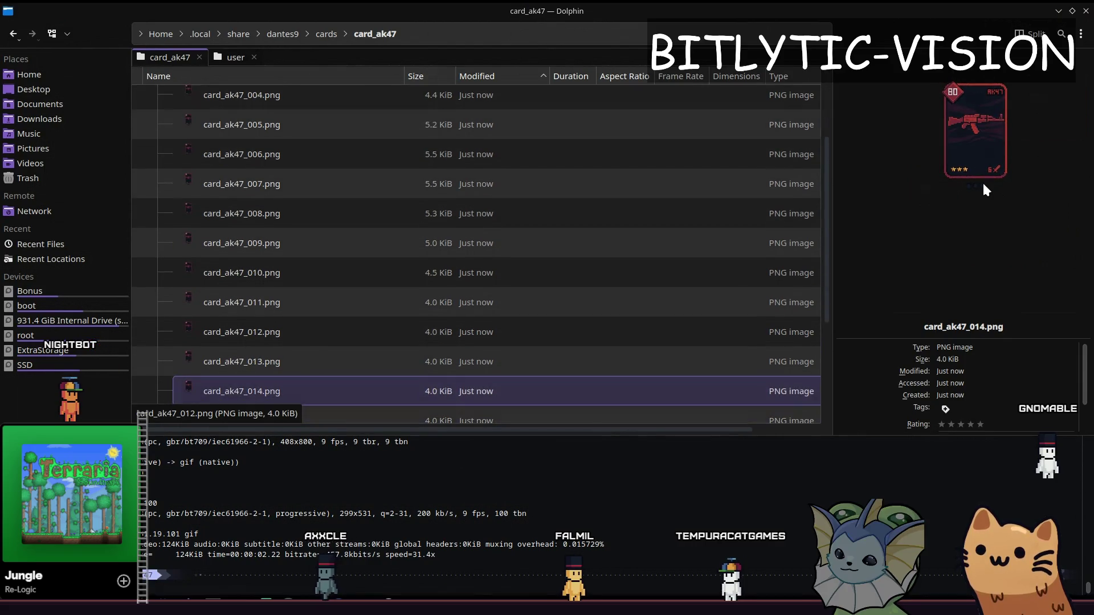
scroll(463, 230, down, 2)
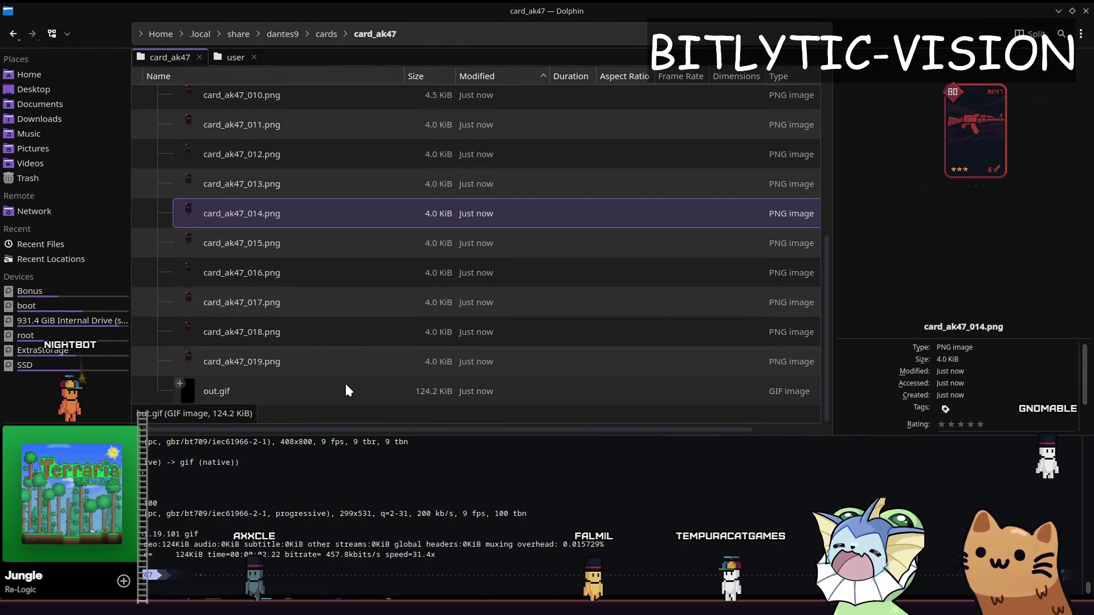
Step: View out.gif's card animation in Gwenview, close it, and preview card_ak47_019.png
double_click(347, 401)
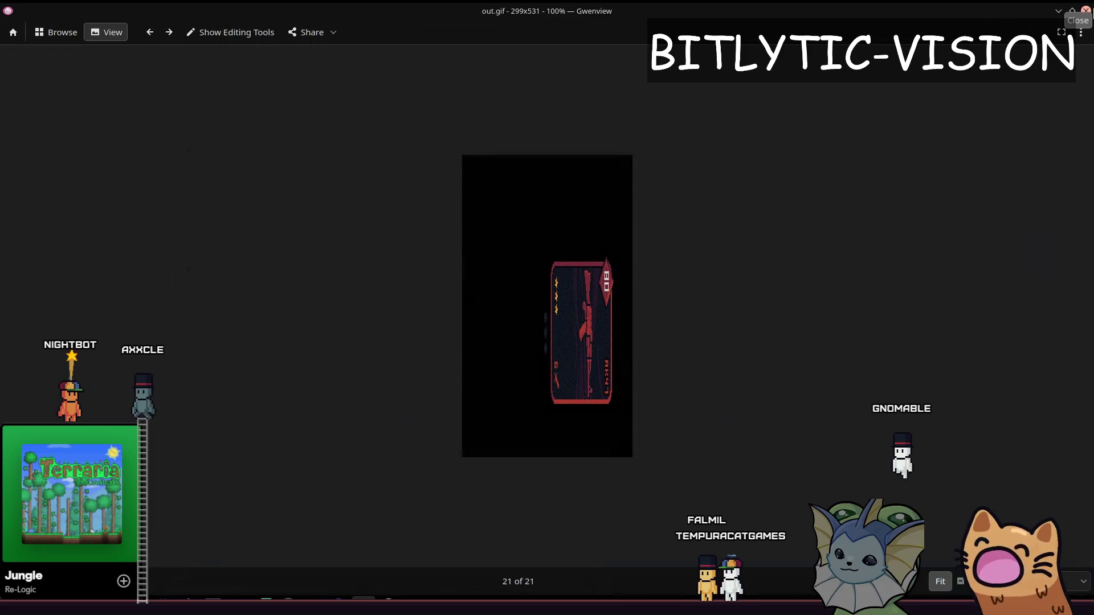
key(ctrl+q)
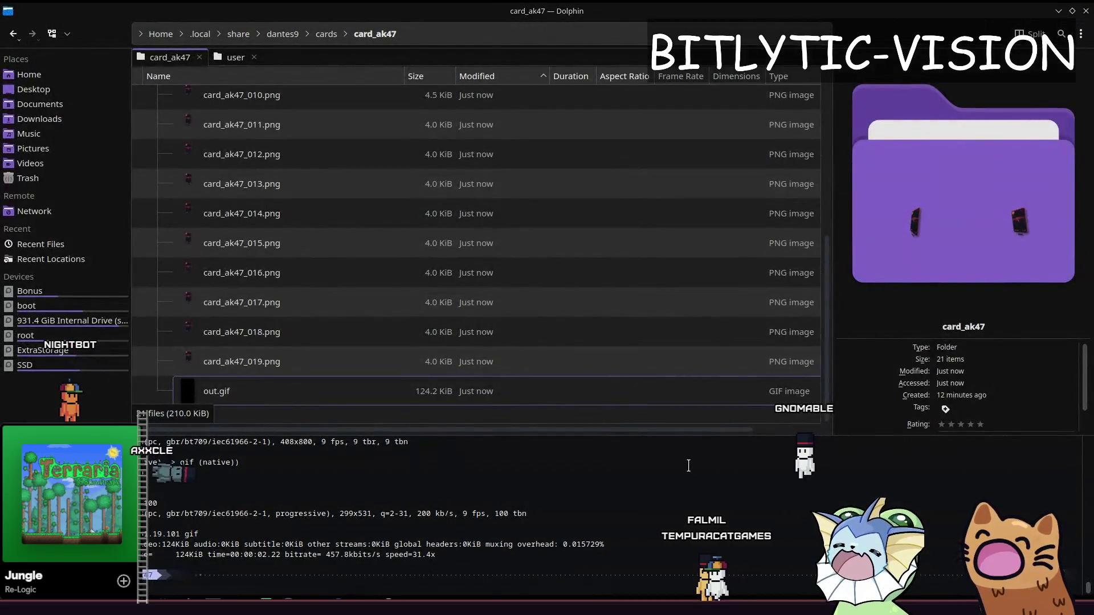
key(Up)
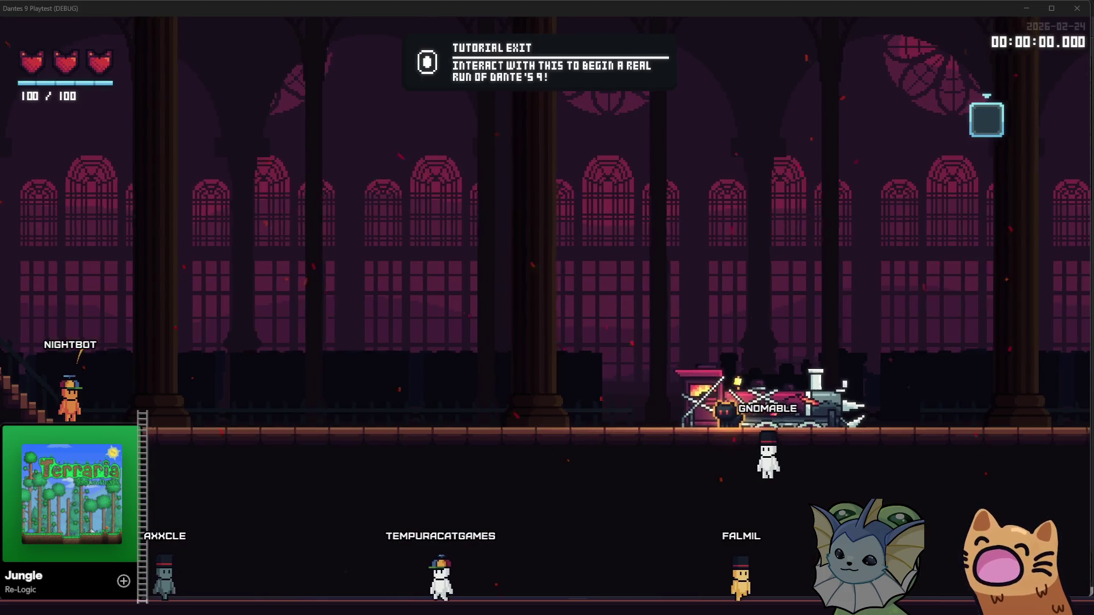
Step: Walk the cat up to the upper floor, down the left staircase, and back right to the stairs' foot
key(d)
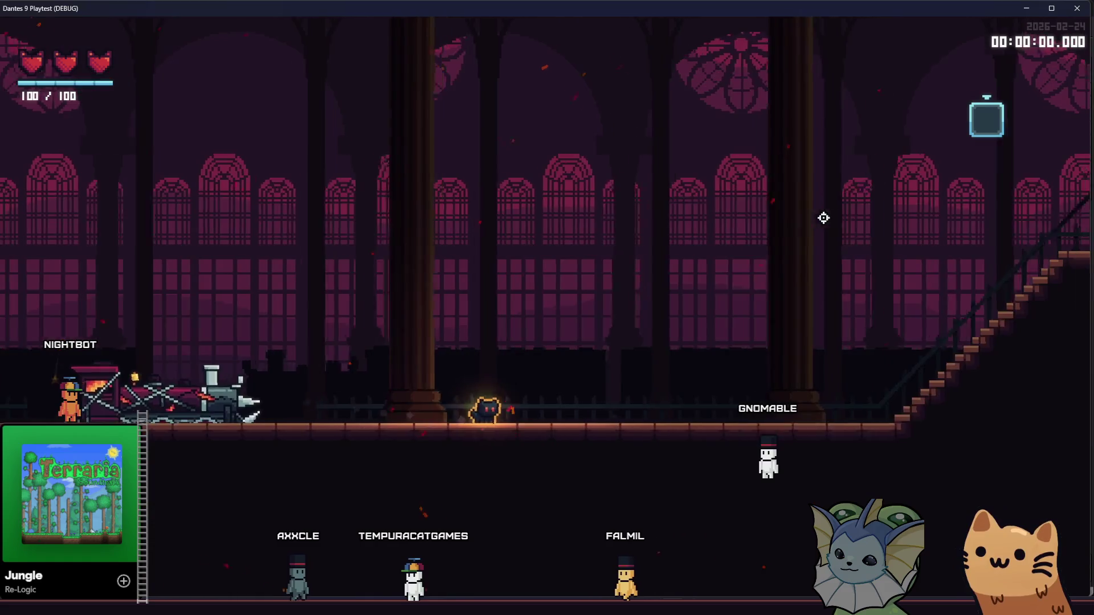
key(d)
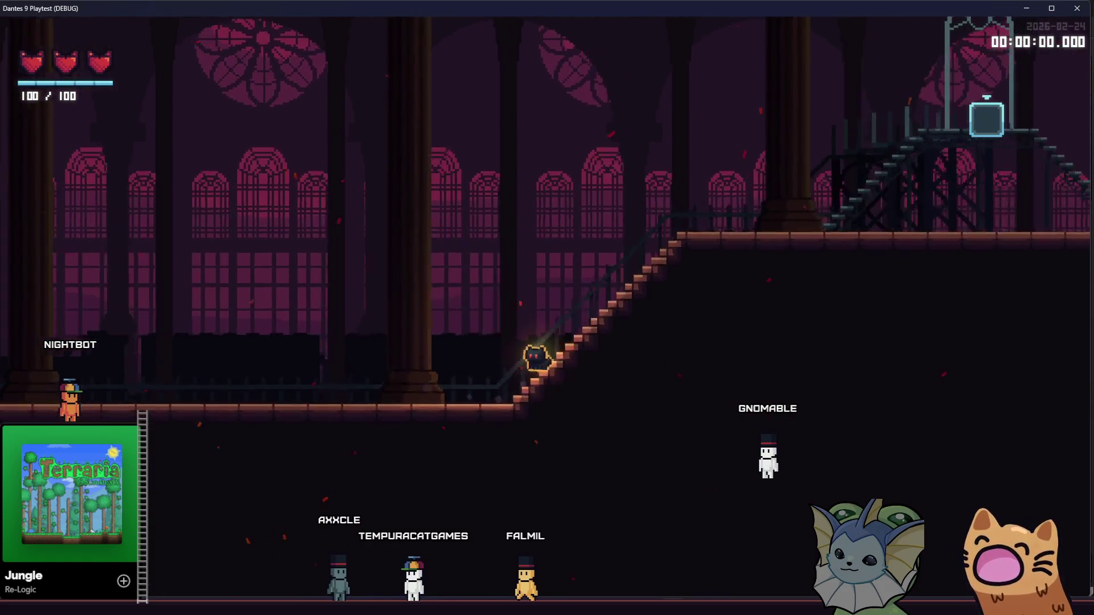
key(d)
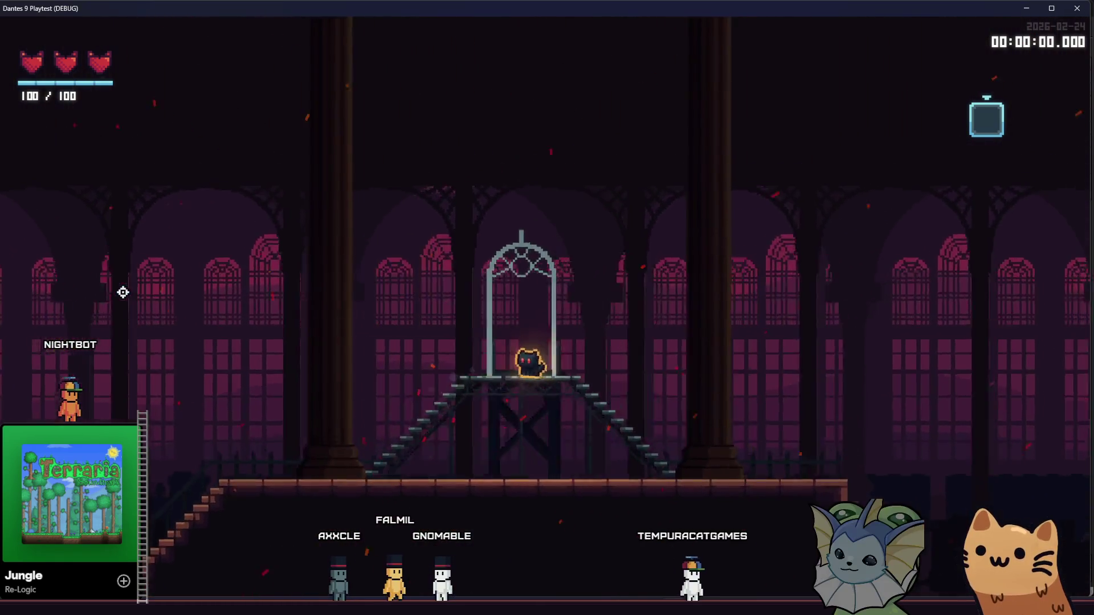
key(d)
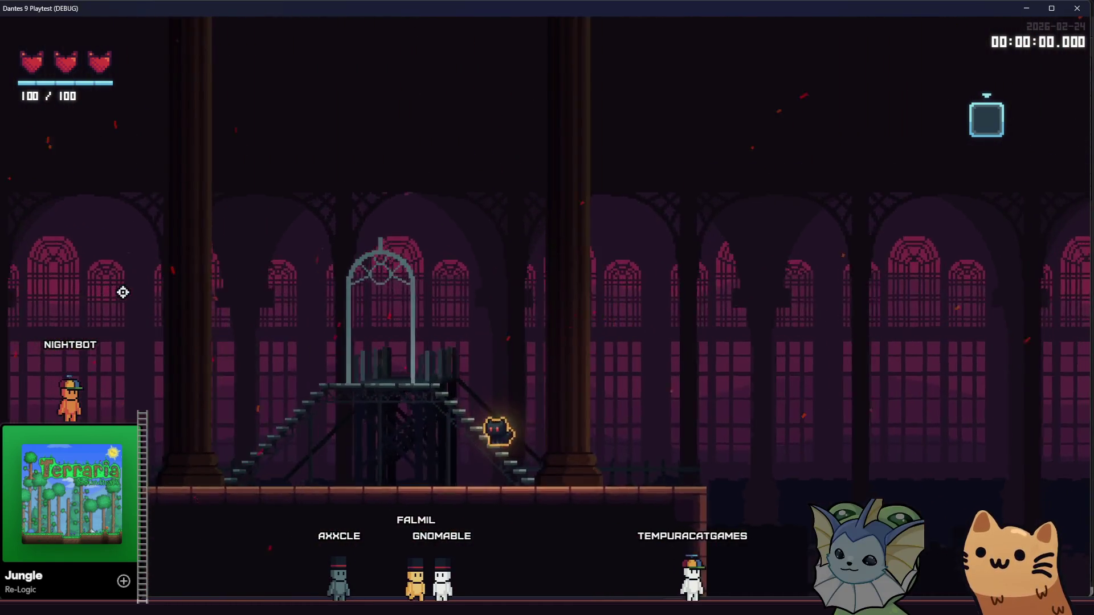
key(a)
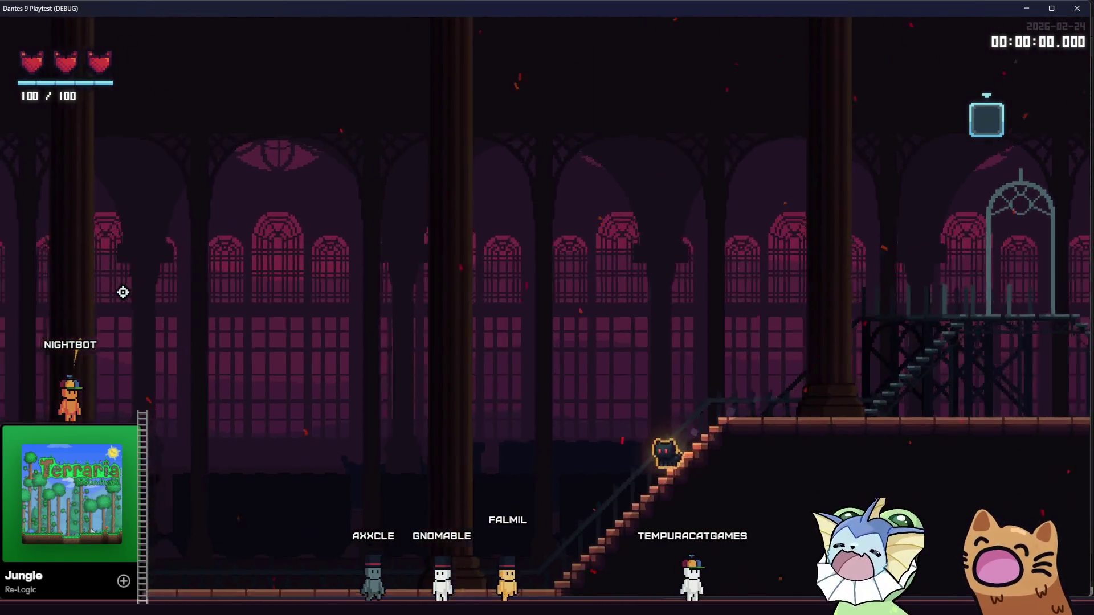
key(a)
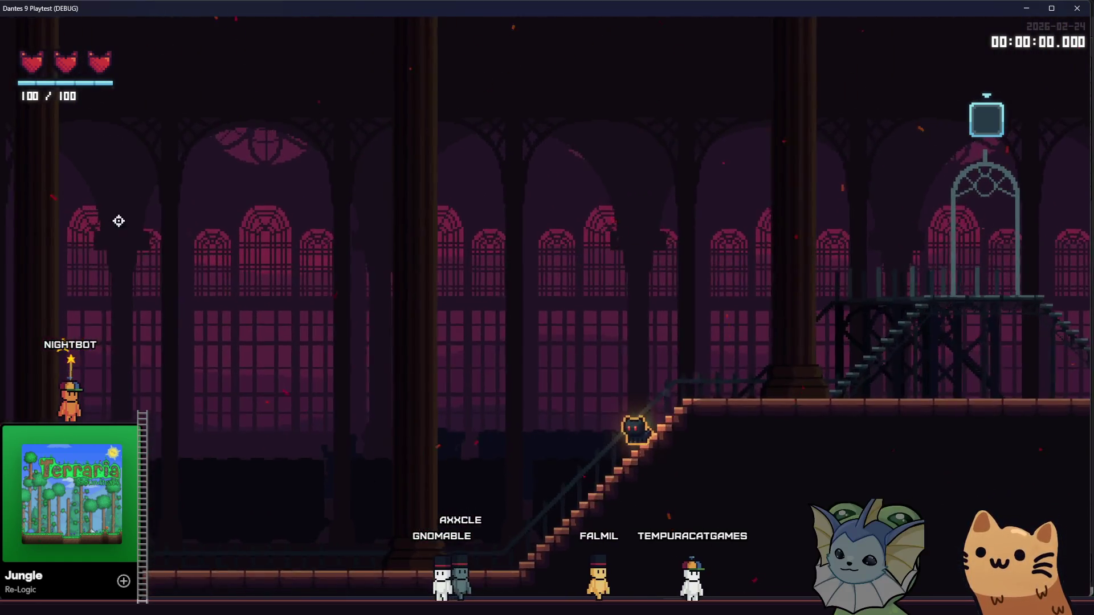
key(d)
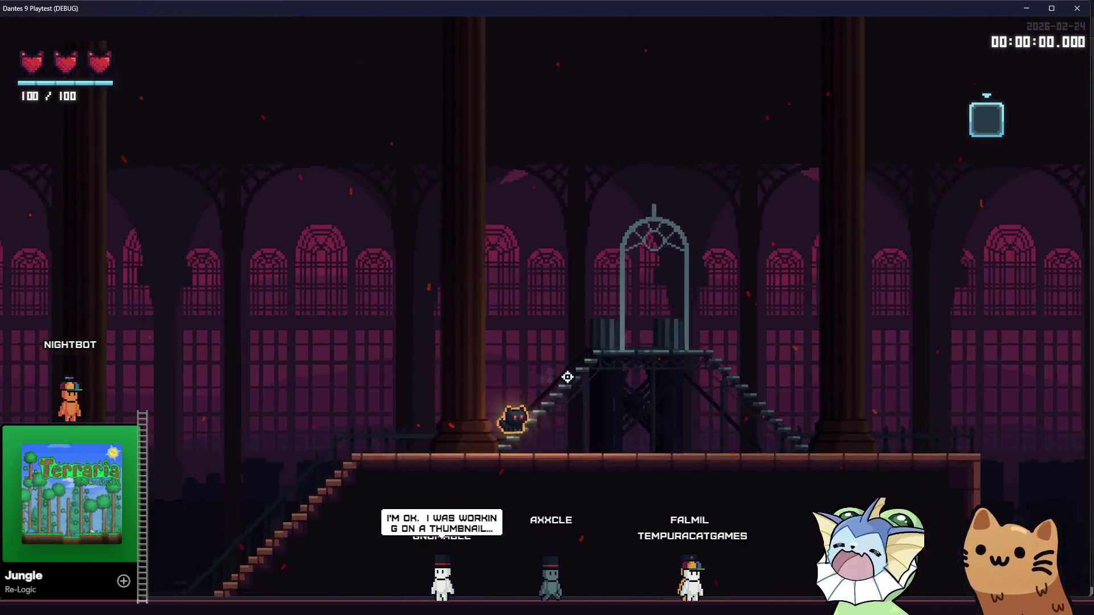
key(a)
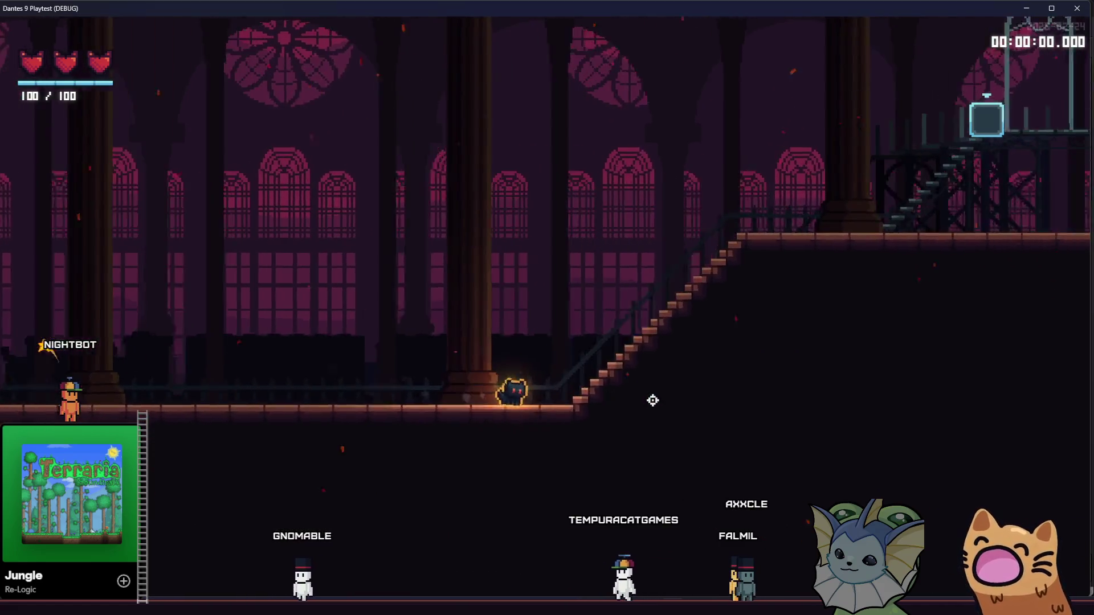
key(d)
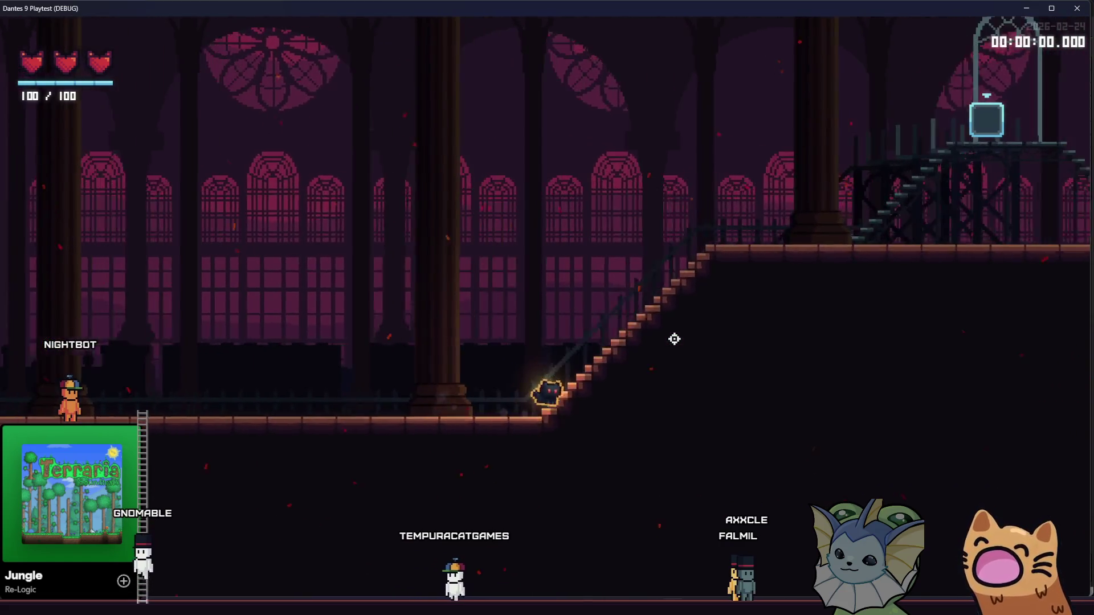
key(d)
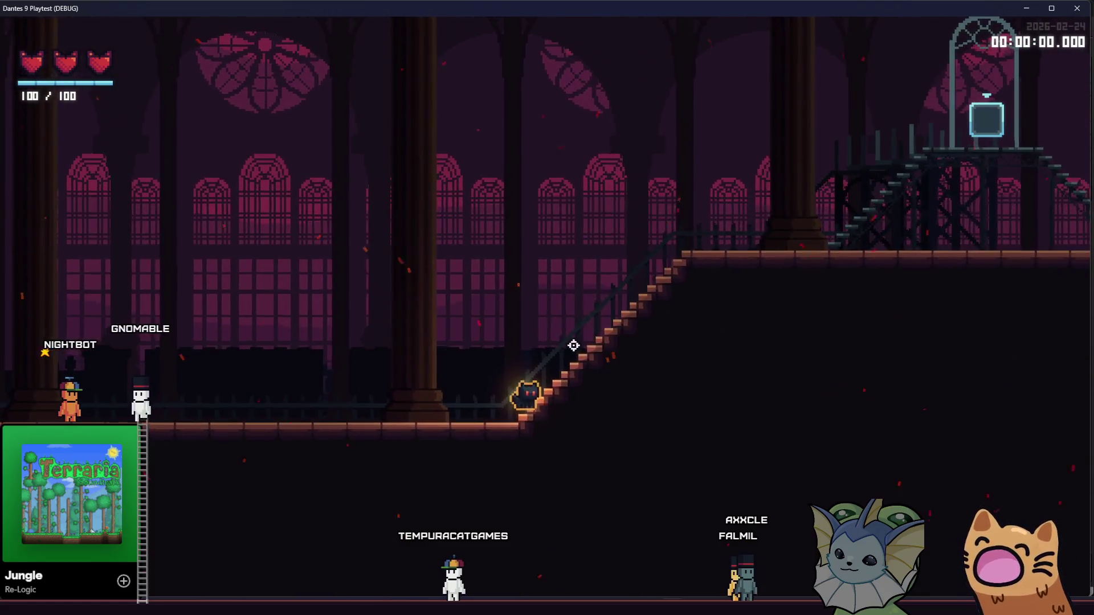
Step: Climb the cat onto the caged platform, then walk it back down and left to the train exit
key(d)
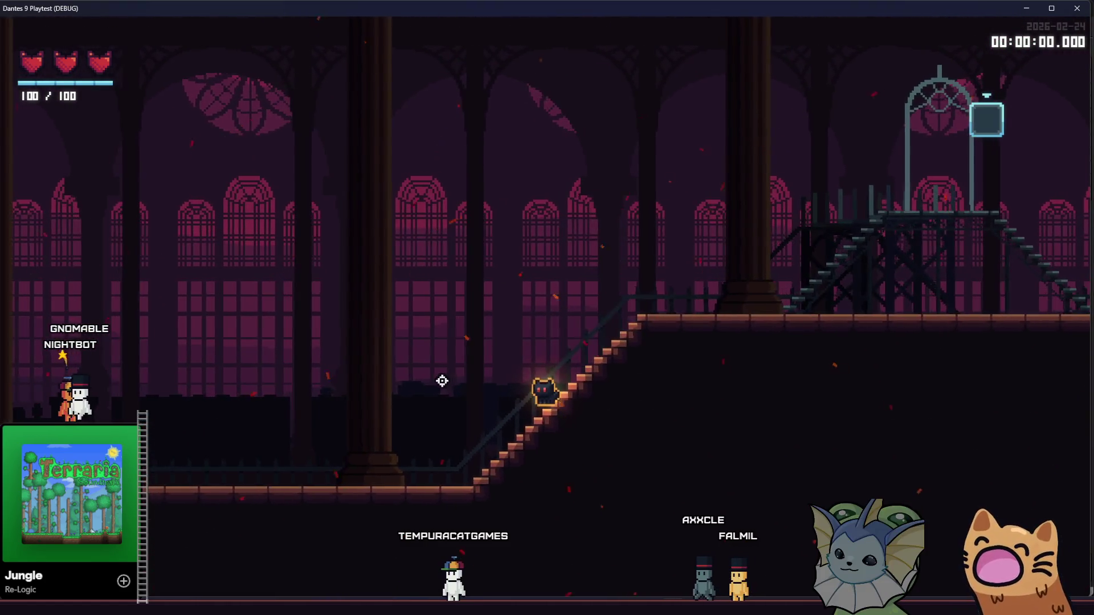
key(space)
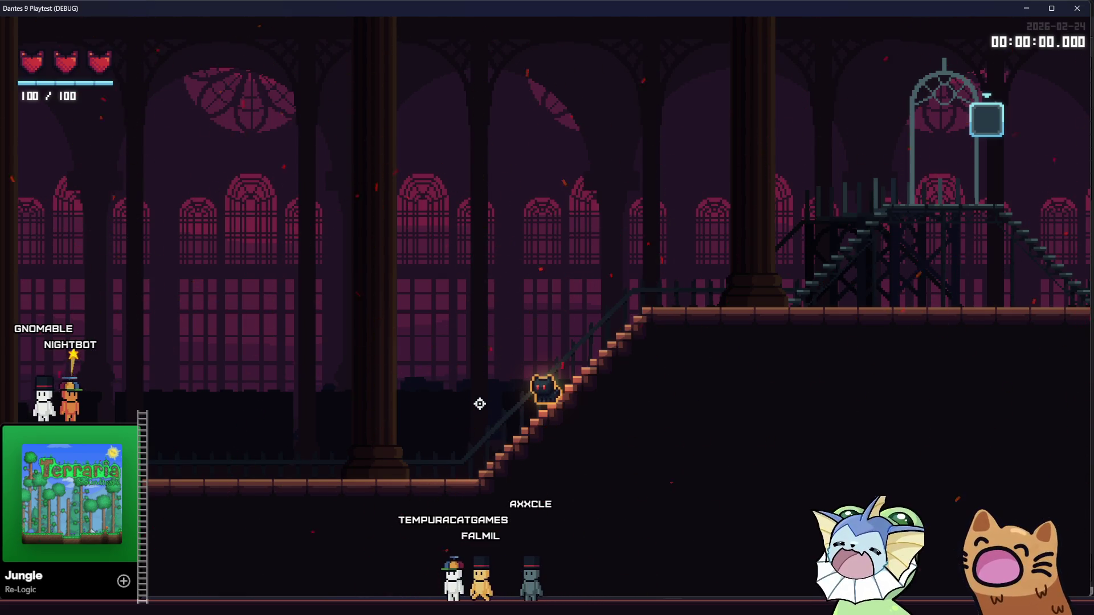
key(d)
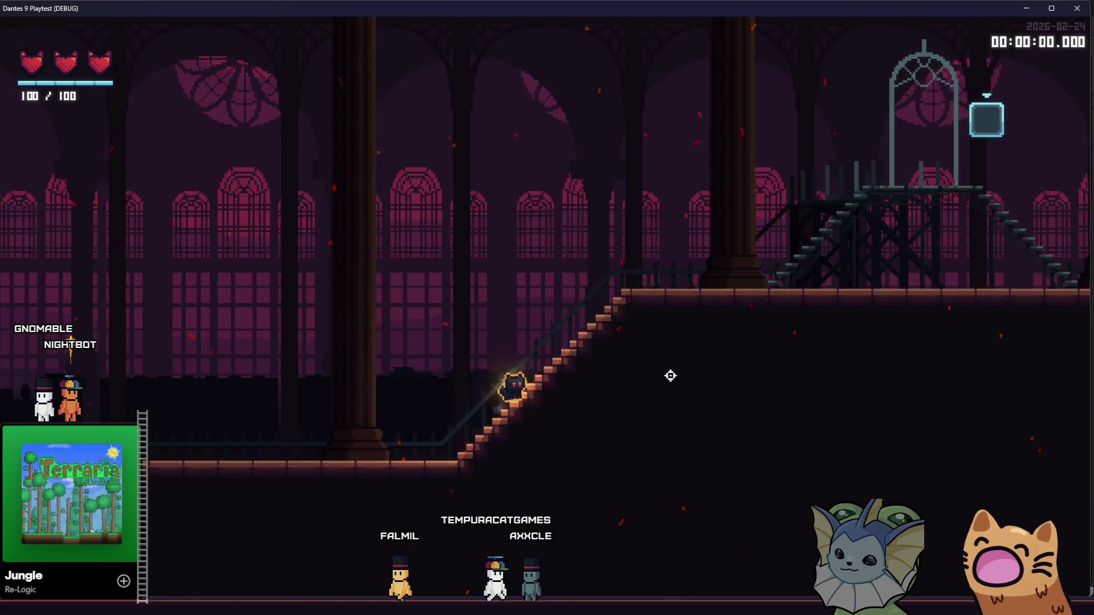
key(d)
key(space)
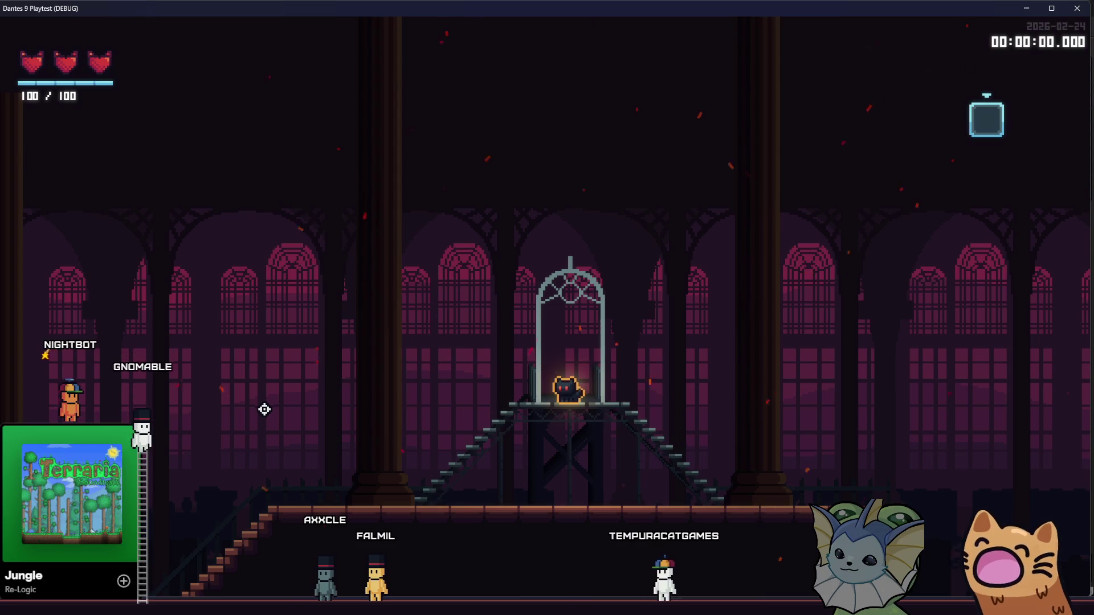
key(a)
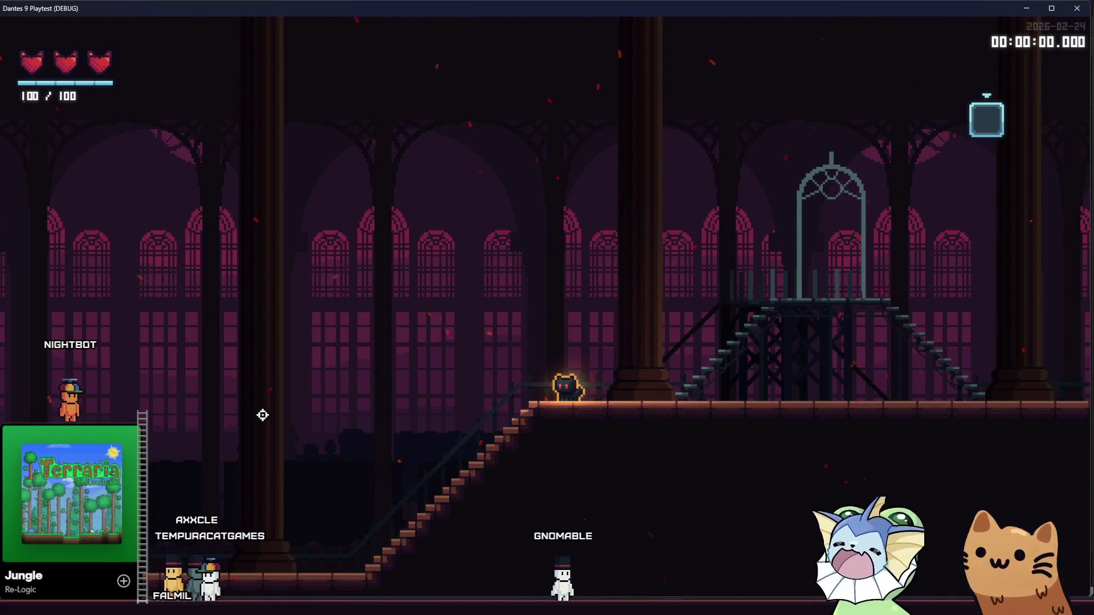
key(a)
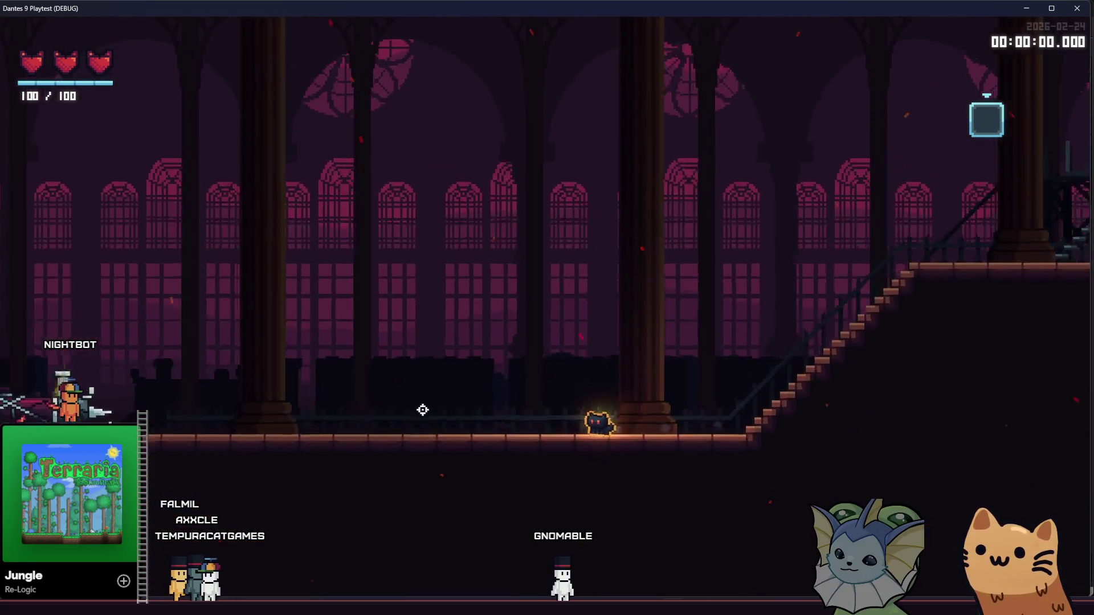
key(a)
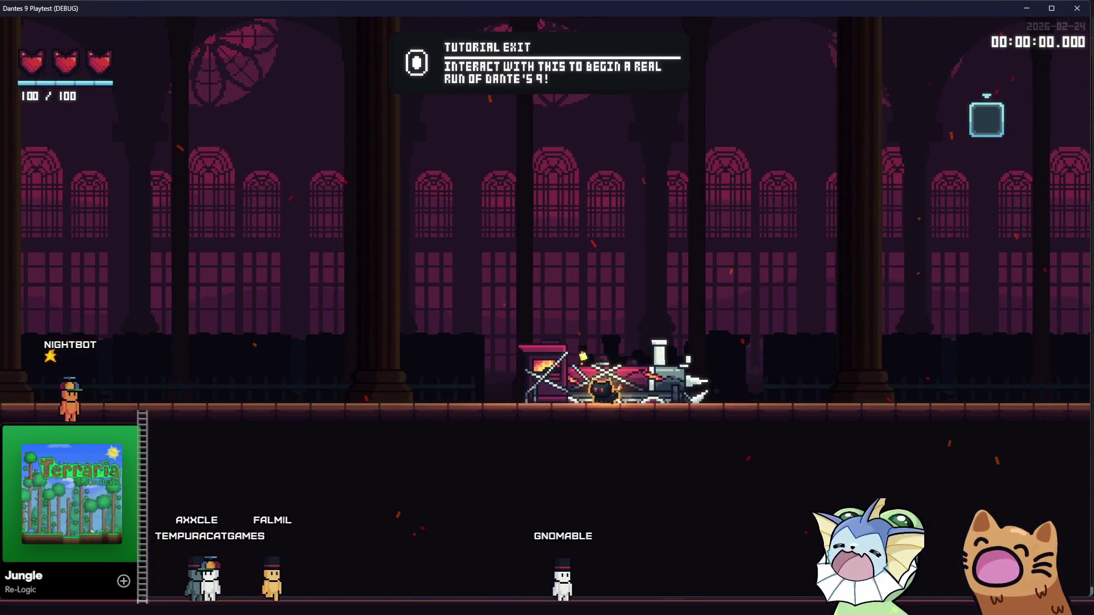
Step: Take the Tutorial Exit, approach the card pack in the cave, then switch to Steam
key(e)
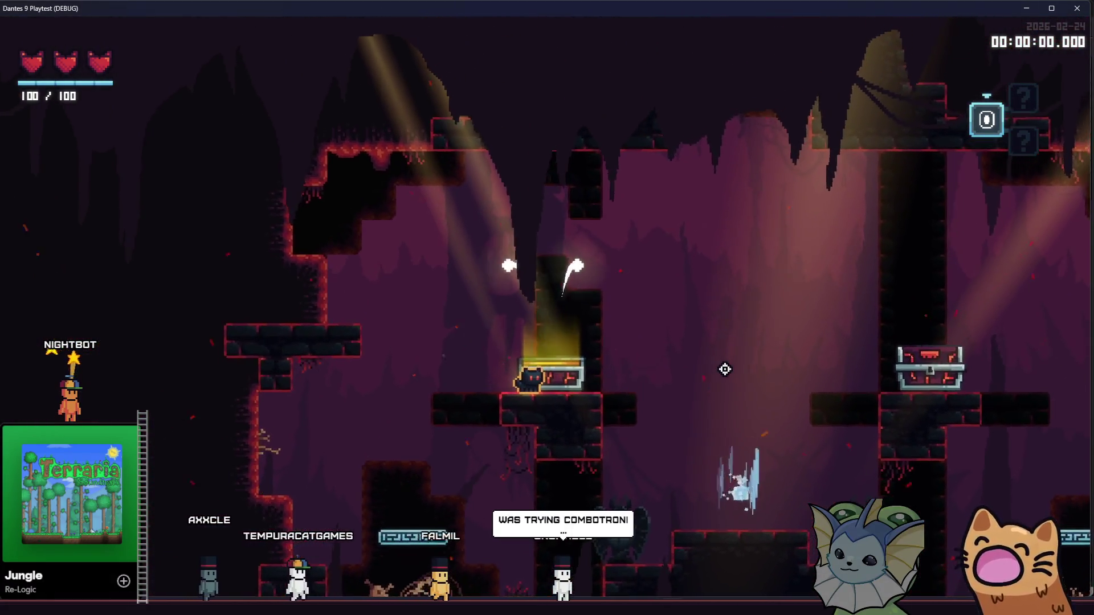
key(d)
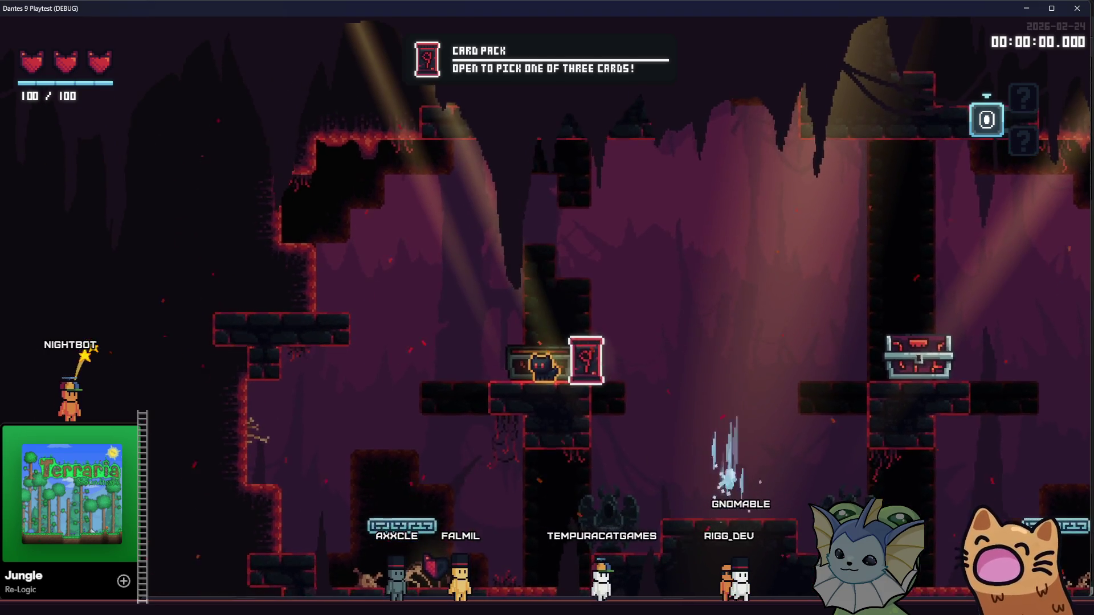
click(200, 572)
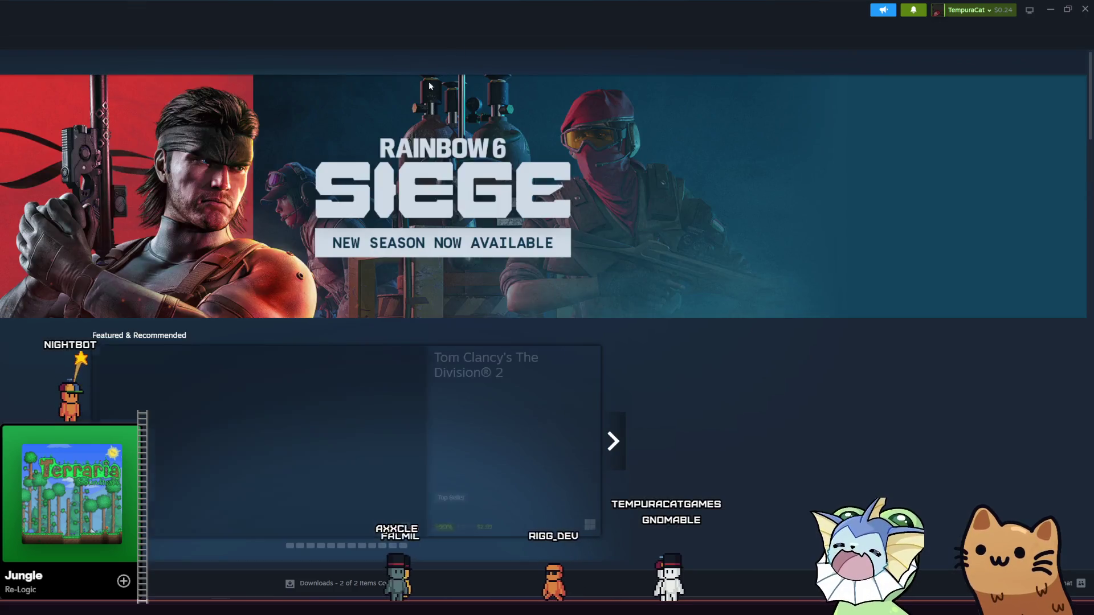
Step: Search the Steam store for 'combotronic', open the COMBOTRONICA page, and re-maximize the window
click(515, 69)
text(c)
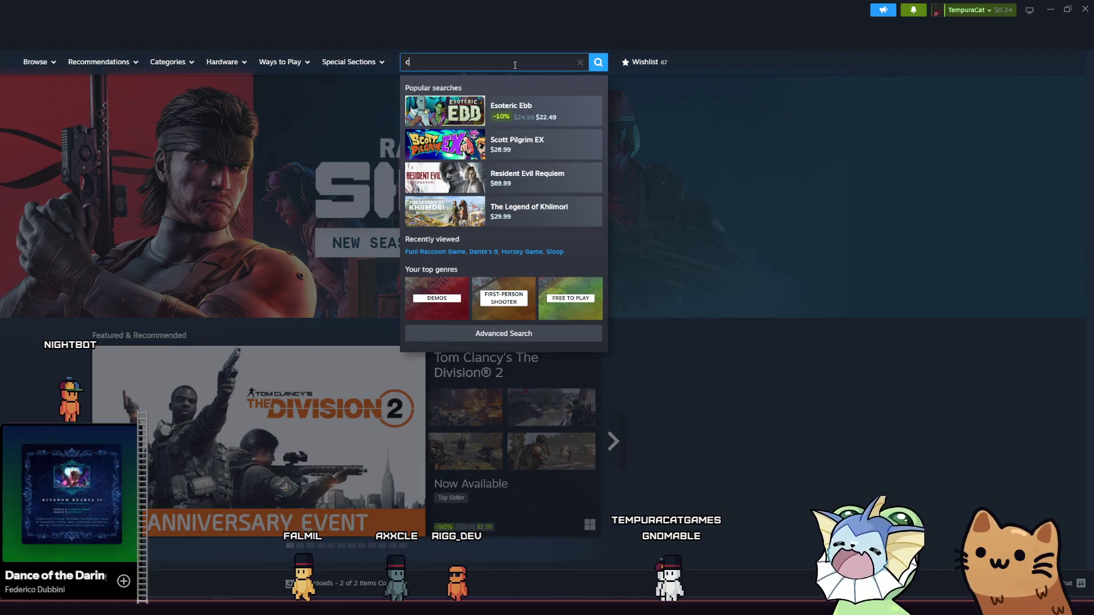
text(ombotronic)
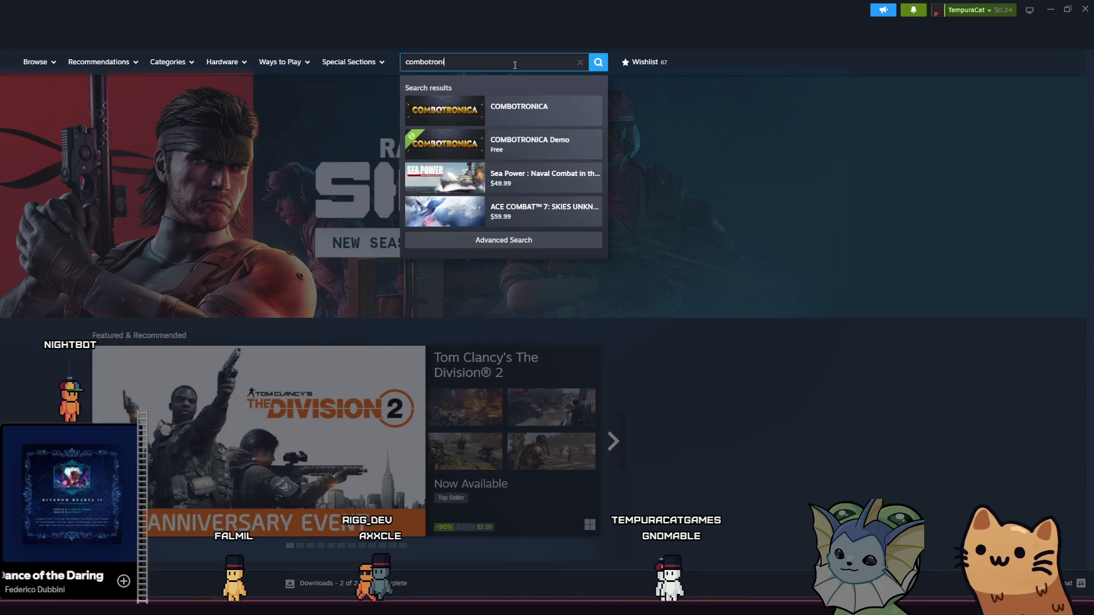
click(550, 125)
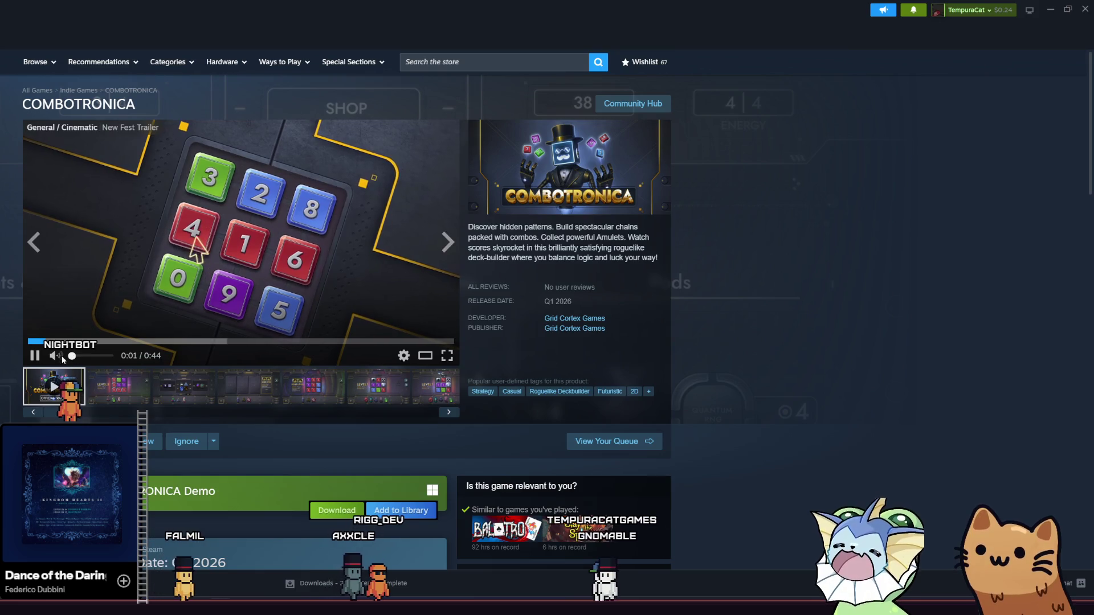
double_click(156, 13)
double_click(296, 64)
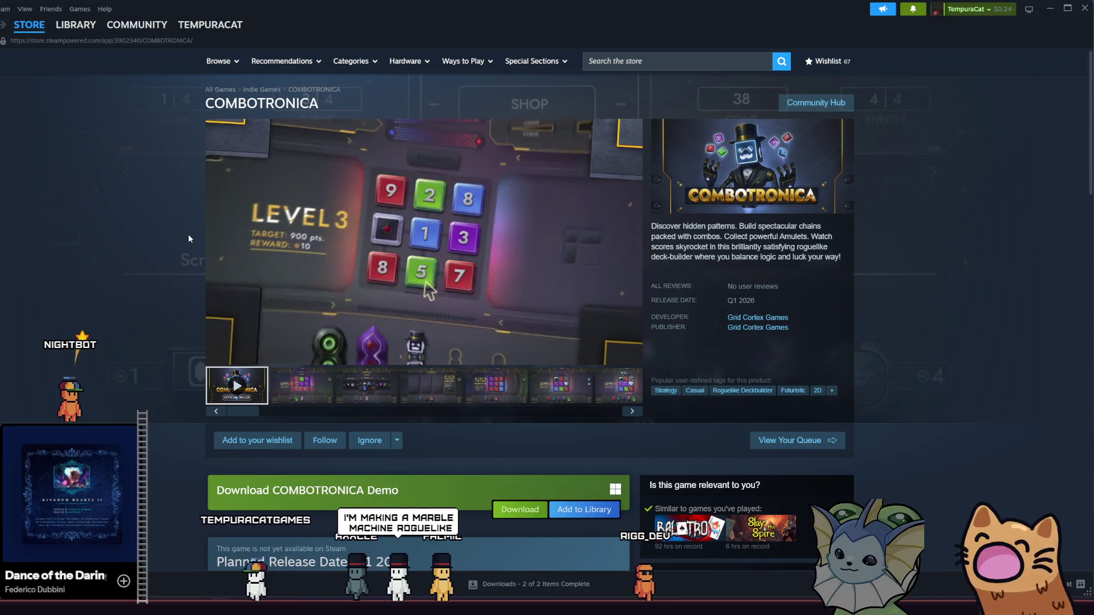
Step: Watch the COMBOTRONICA trailer to the end, then start a new store search
mouse_move(371, 258)
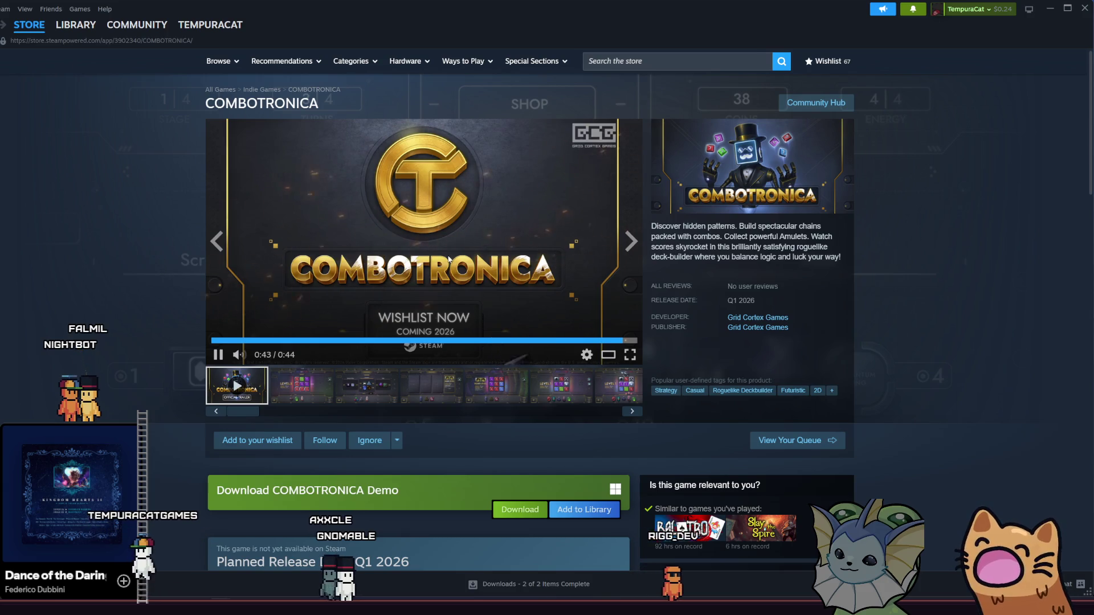
scroll(141, 251, down, 1)
scroll(139, 239, up, 1)
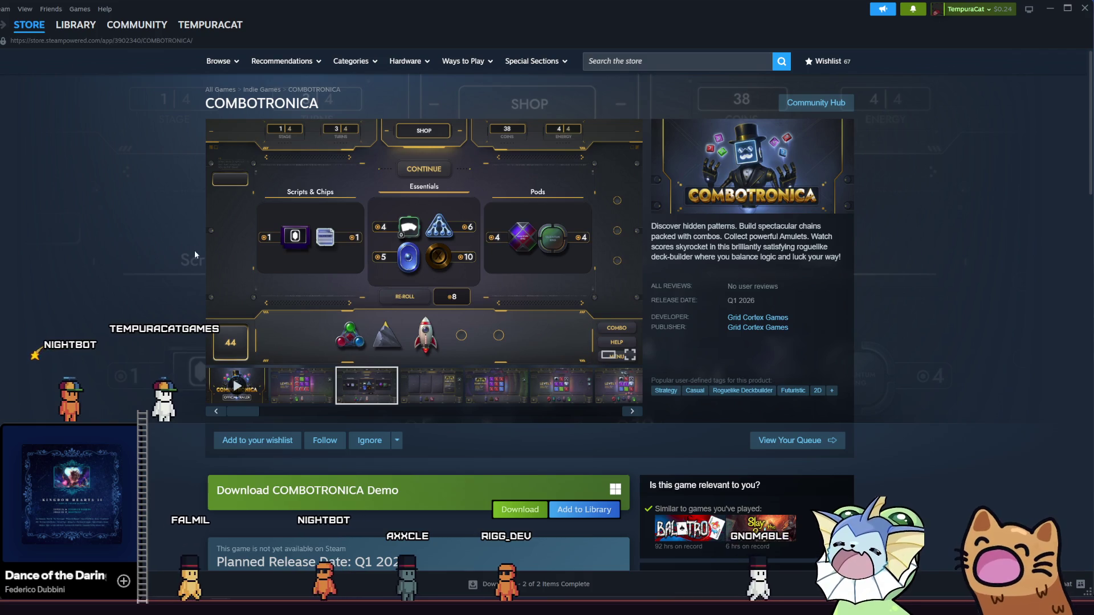
click(608, 63)
text(plu)
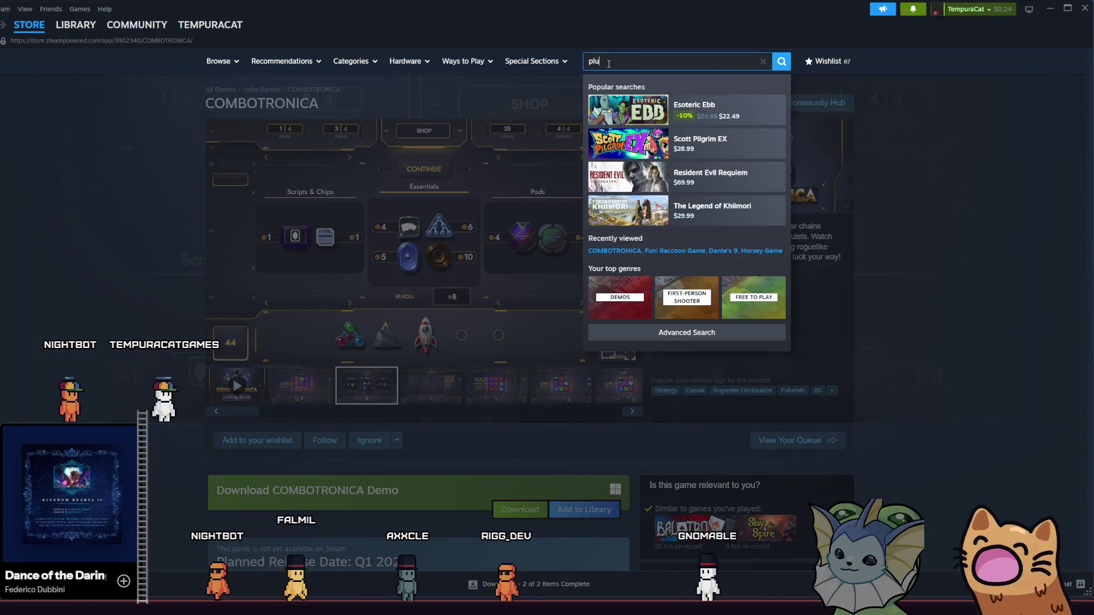
Step: Clear the search text and close the stray Plunk game window
text(nk)
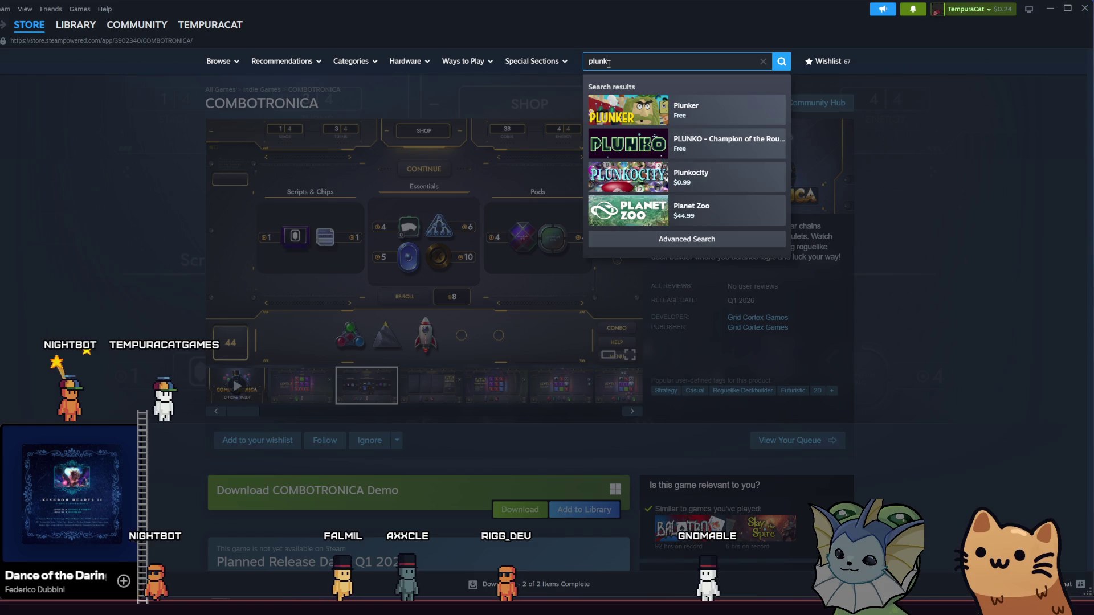
key(BackSpace)
key(BackSpace)
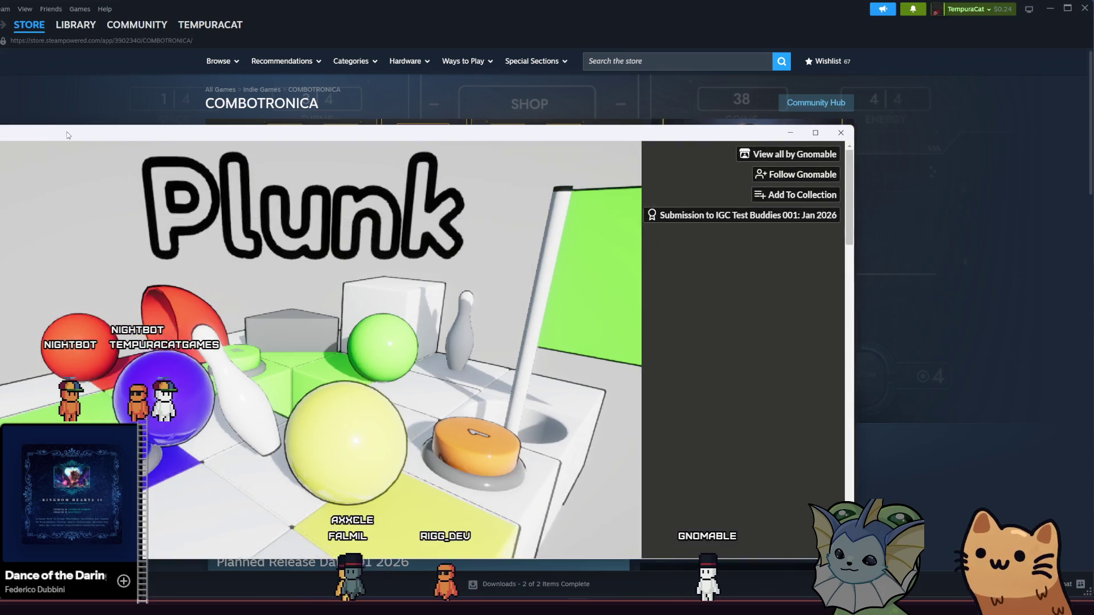
mouse_move(53, 133)
mouse_down()
mouse_move(237, 108)
mouse_move(282, 1)
mouse_up()
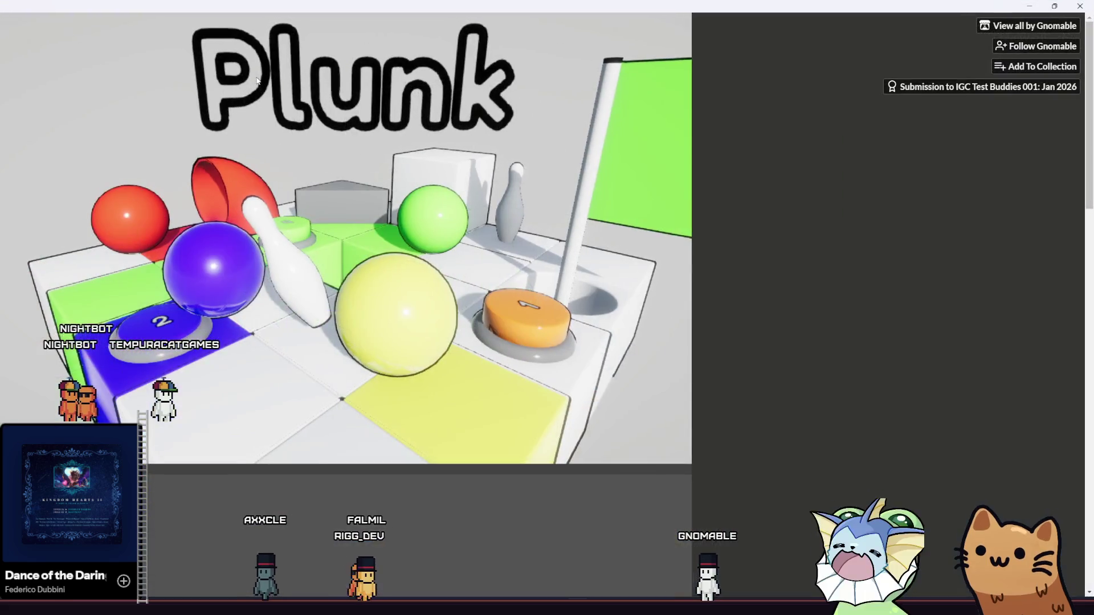
double_click(289, 6)
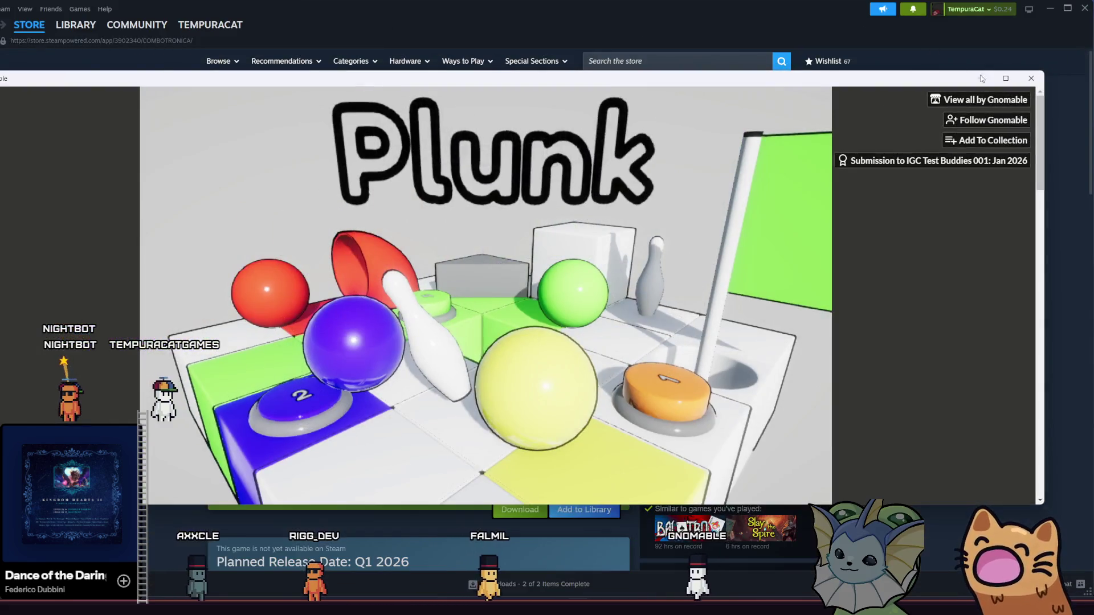
click(1031, 79)
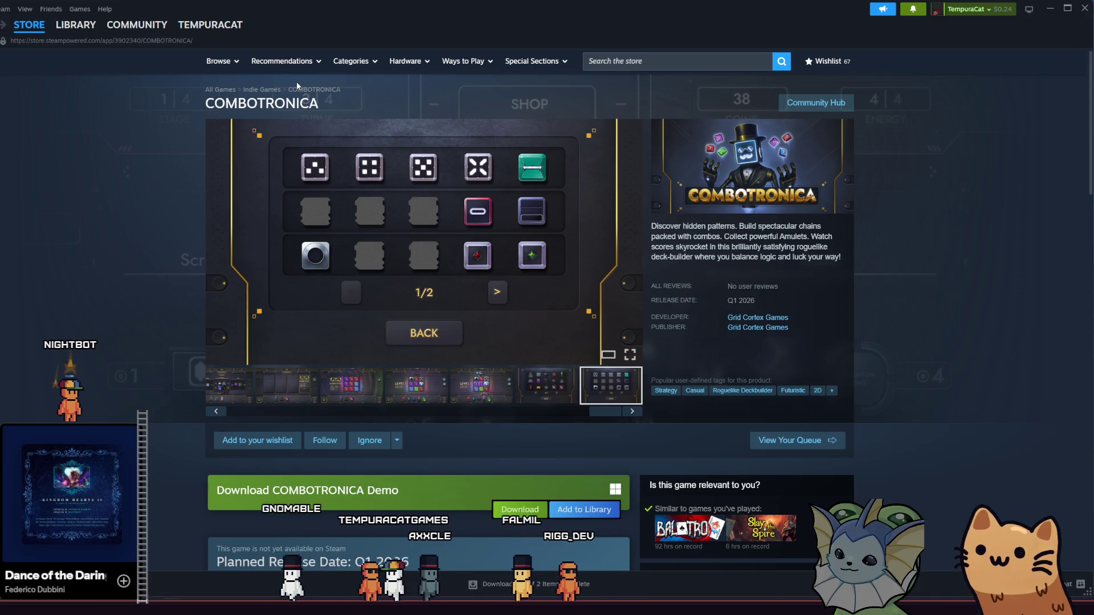
Step: Maximize the browser on the itch.io Plunk page and start the web game
key(alt+Tab)
double_click(201, 12)
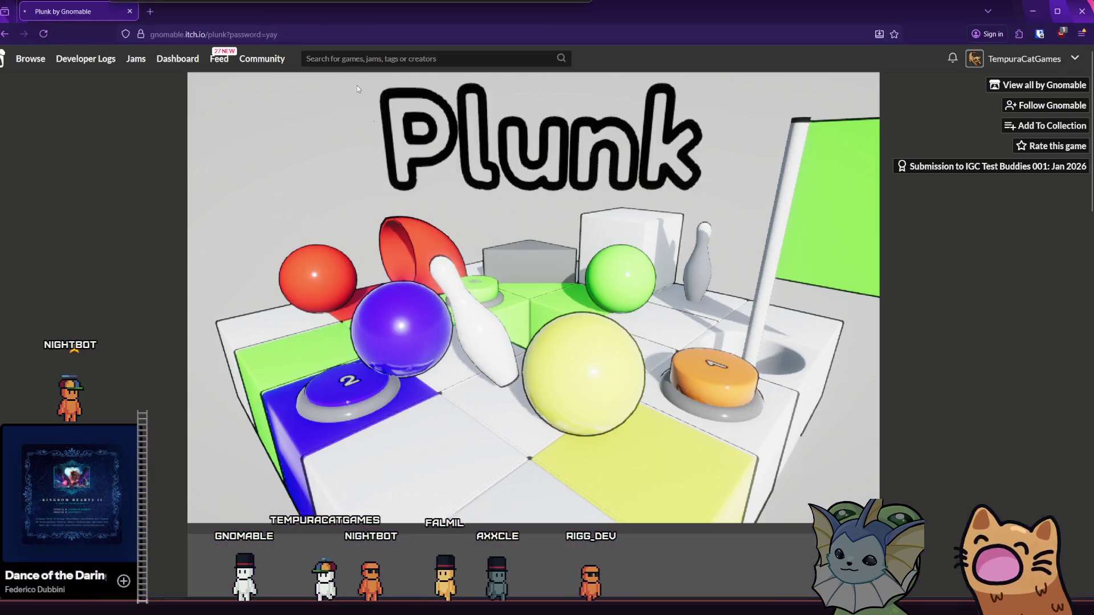
scroll(437, 363, down, 8)
click(543, 195)
scroll(189, 306, down, 4)
scroll(194, 313, up, 5)
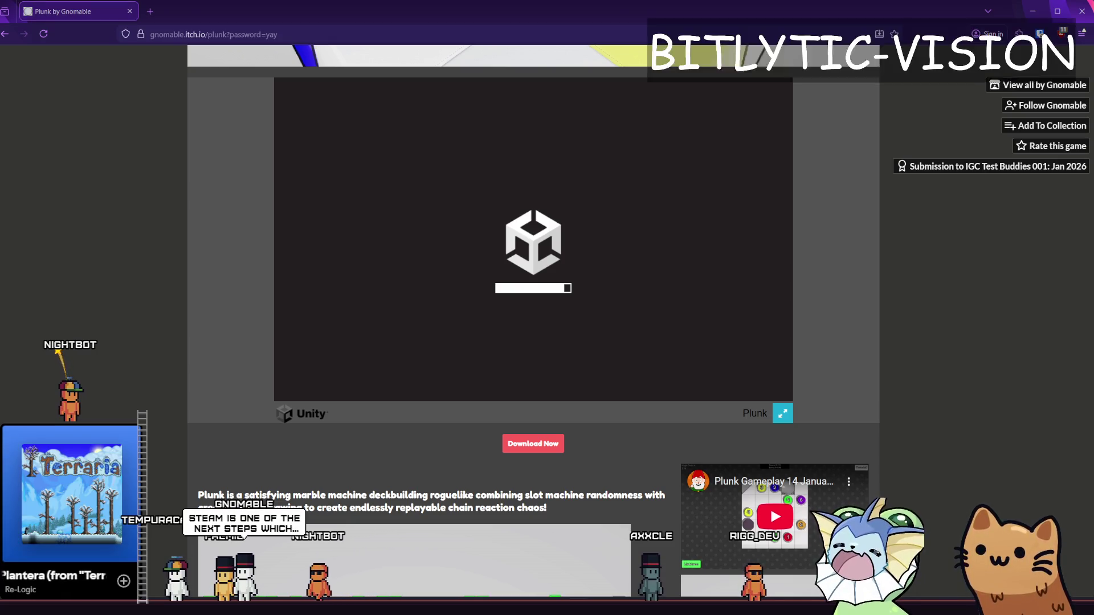
Step: View the AK47 card GIF at 100% and open the card_auto_turret frames folder
key(alt+Tab)
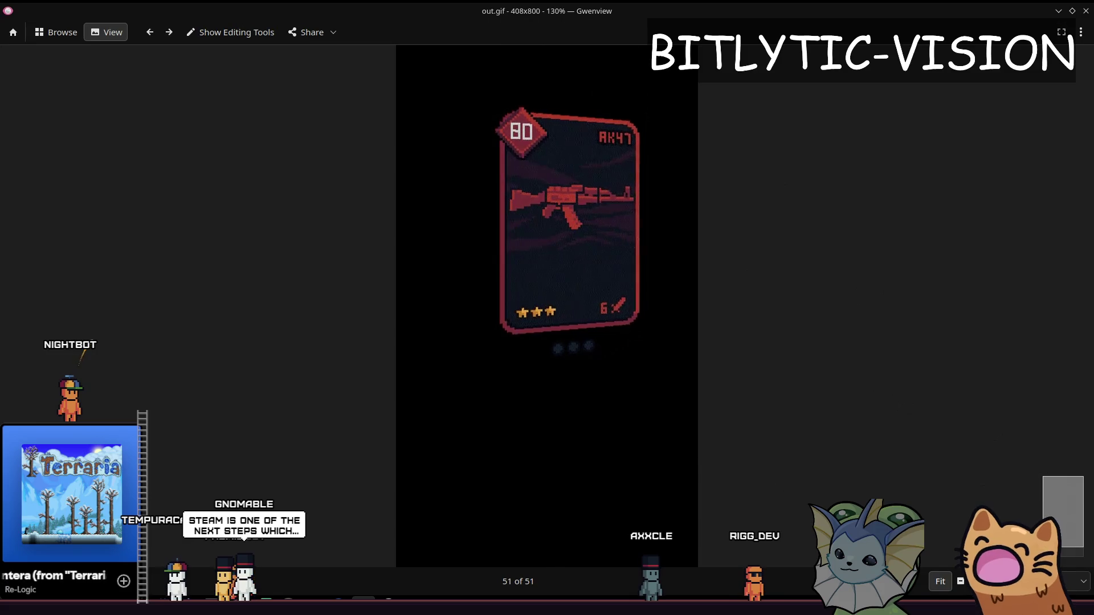
click(961, 582)
key(alt+Tab)
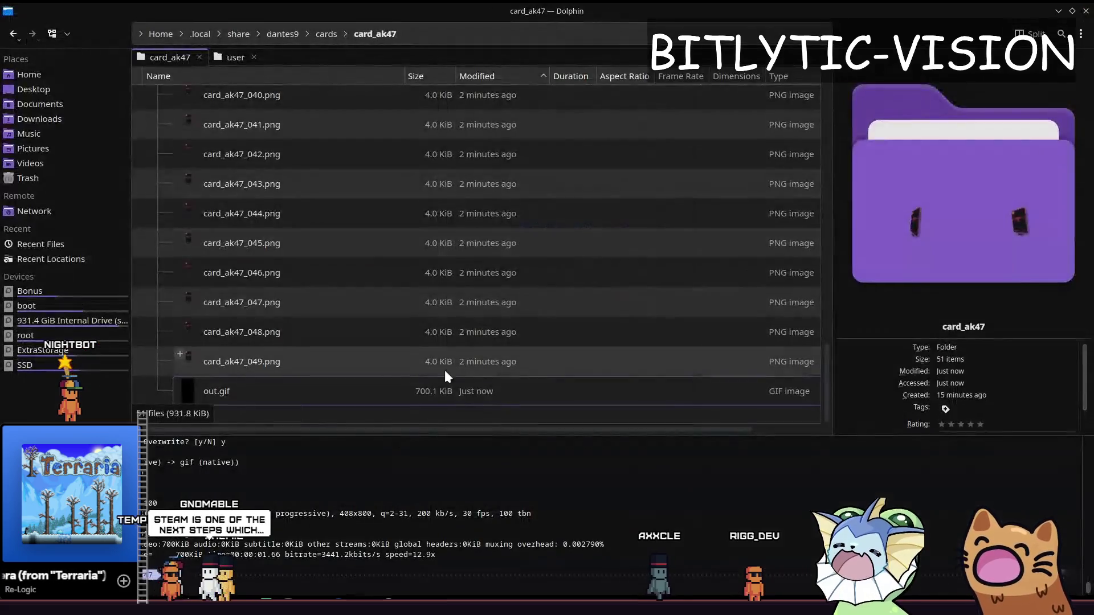
click(315, 35)
double_click(243, 129)
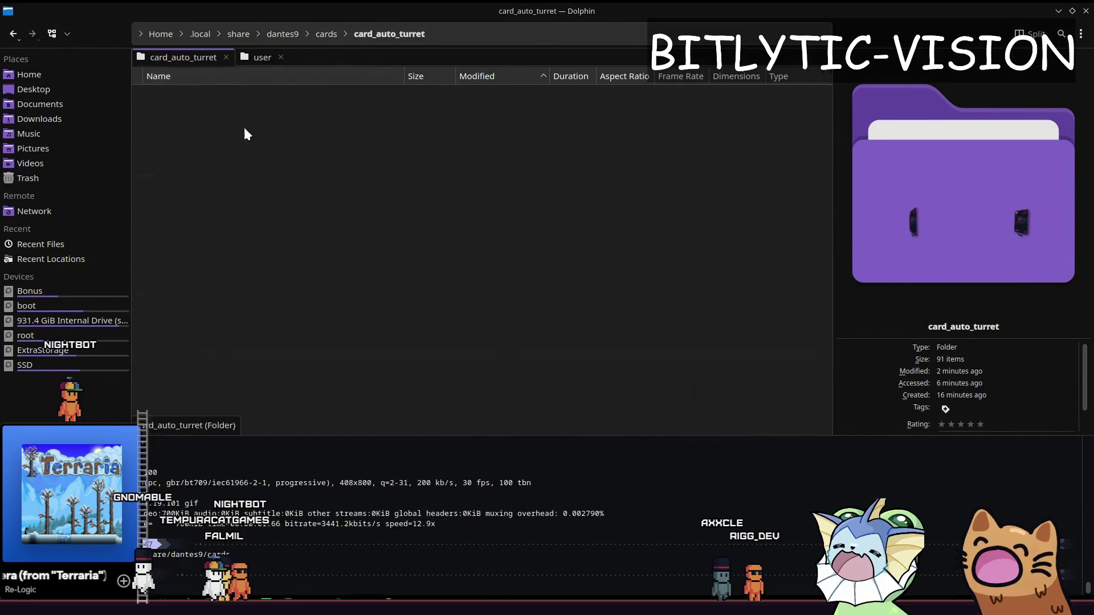
scroll(334, 313, down, 5)
key(alt+Tab)
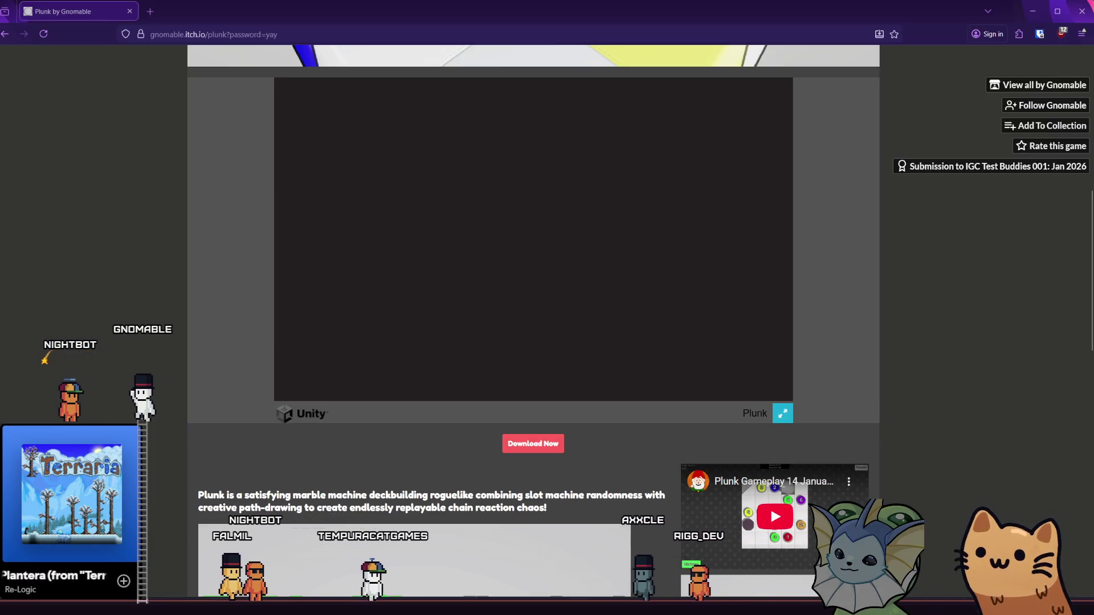
Step: Move the folder window, go back to Pictures, scroll to the top and minimize it
key(alt+Tab)
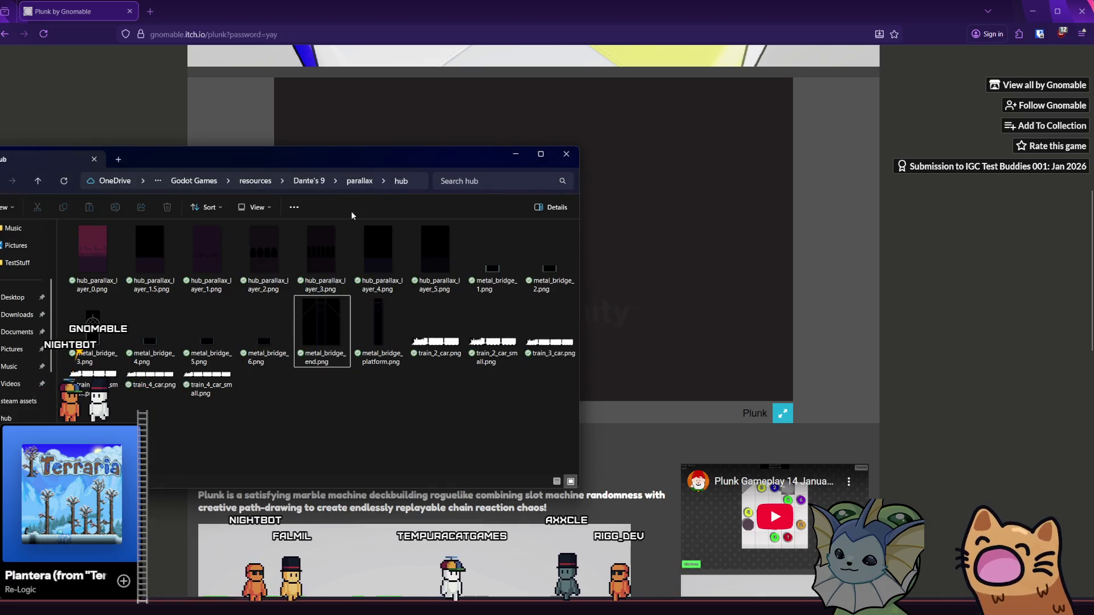
drag(363, 157, 339, 193)
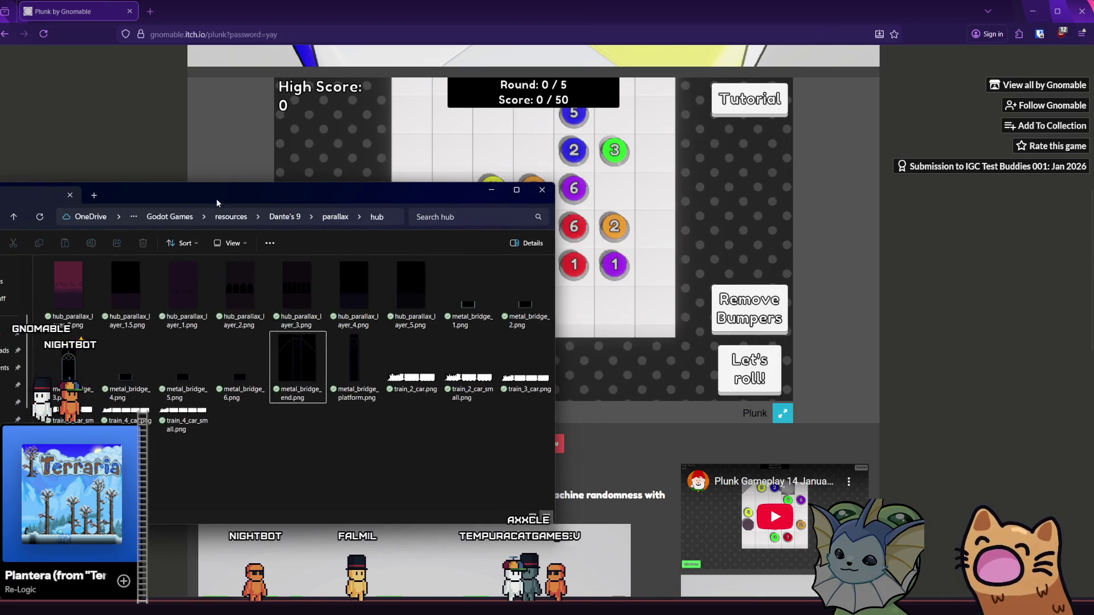
key(alt+Left)
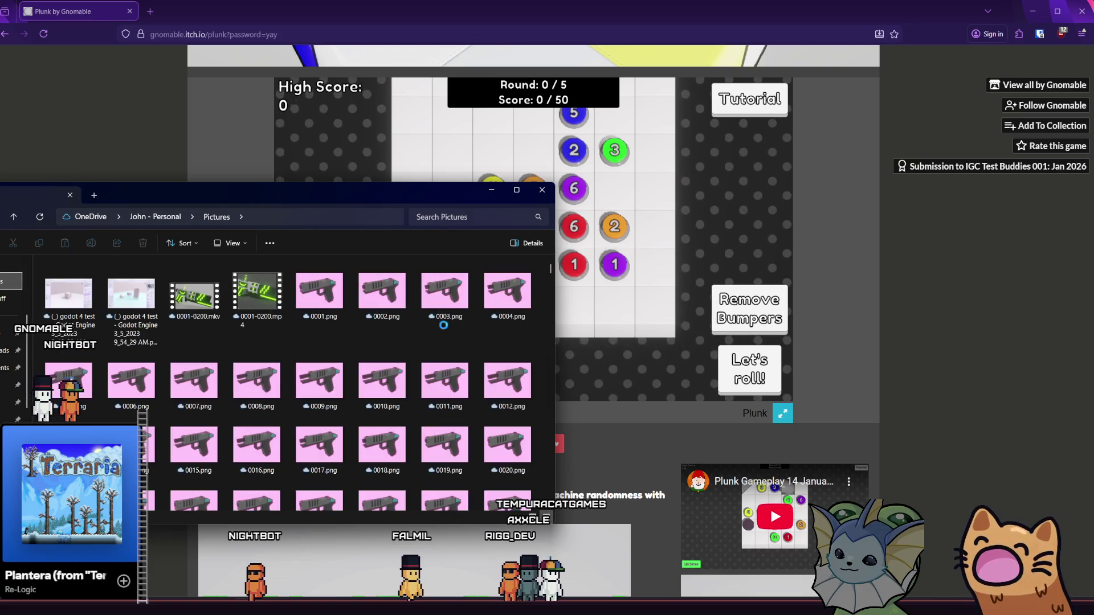
scroll(552, 269, up, 5)
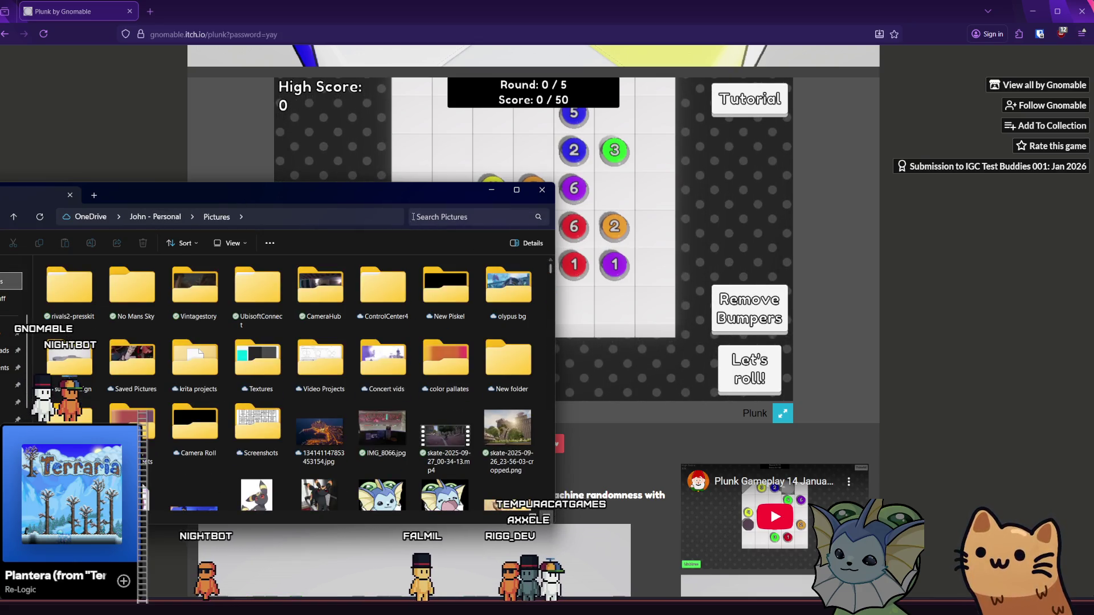
key(super+Down)
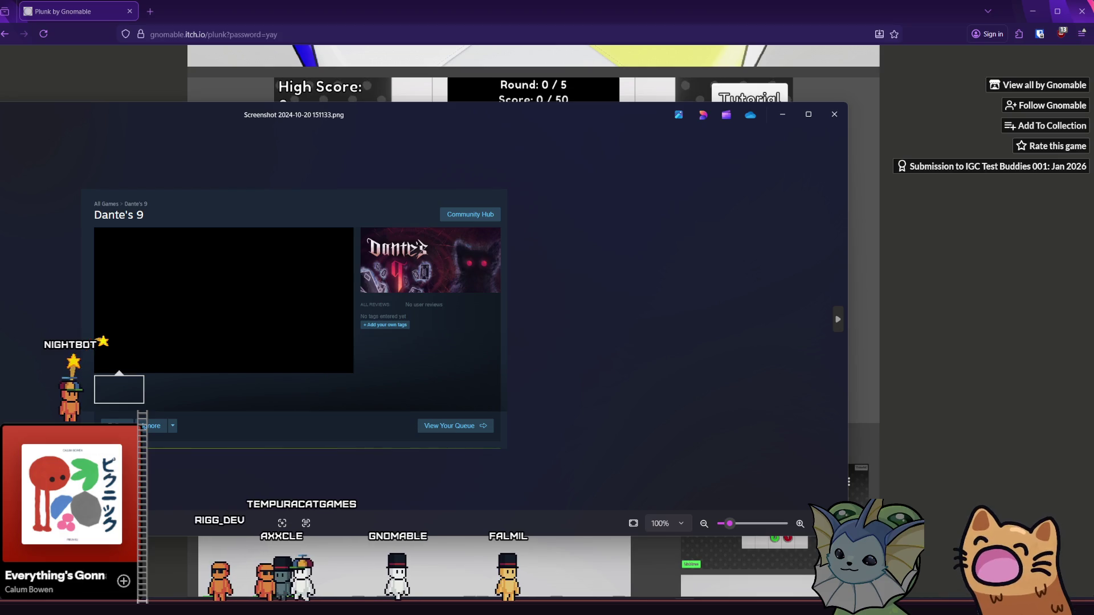
Step: Zoom into the Dante's 9 screenshot, move the viewer left, then close it
scroll(493, 266, up, 5)
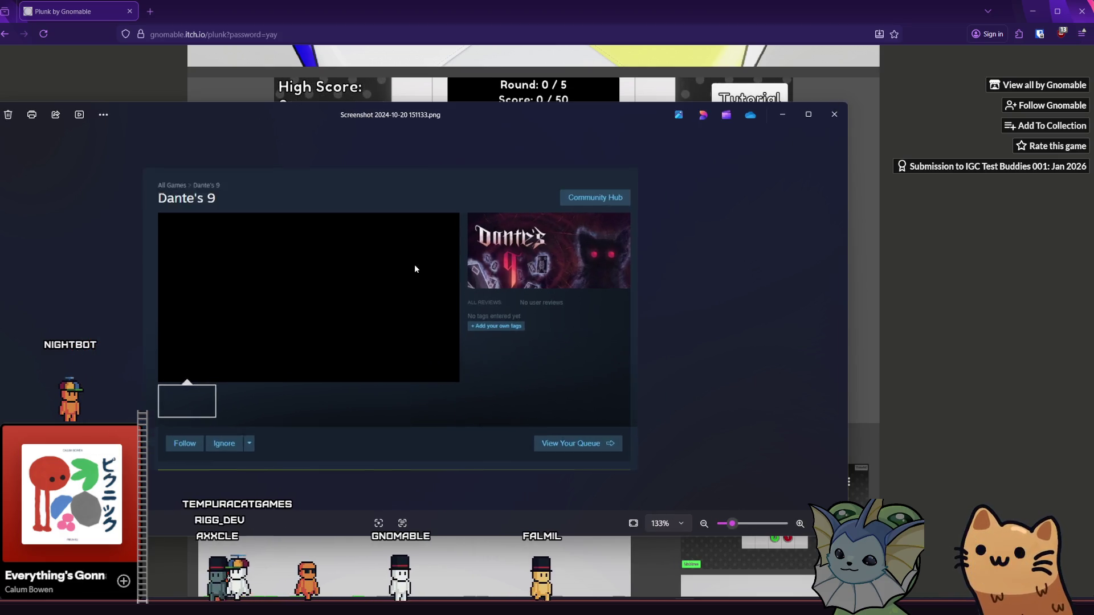
mouse_move(603, 113)
mouse_down()
mouse_move(628, 110)
mouse_move(512, 149)
mouse_up()
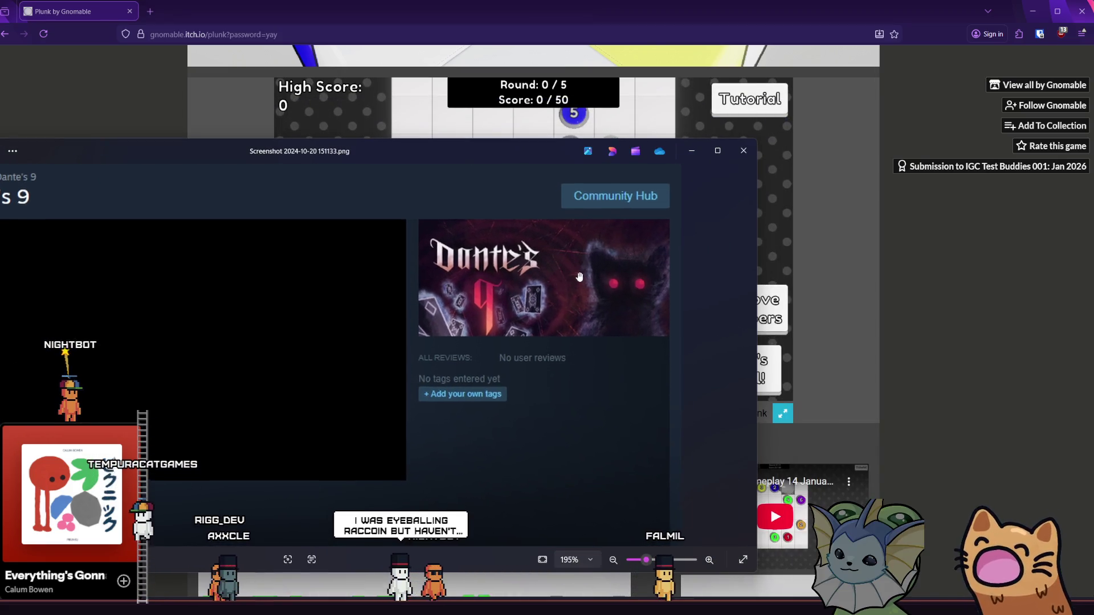
scroll(602, 270, up, 2)
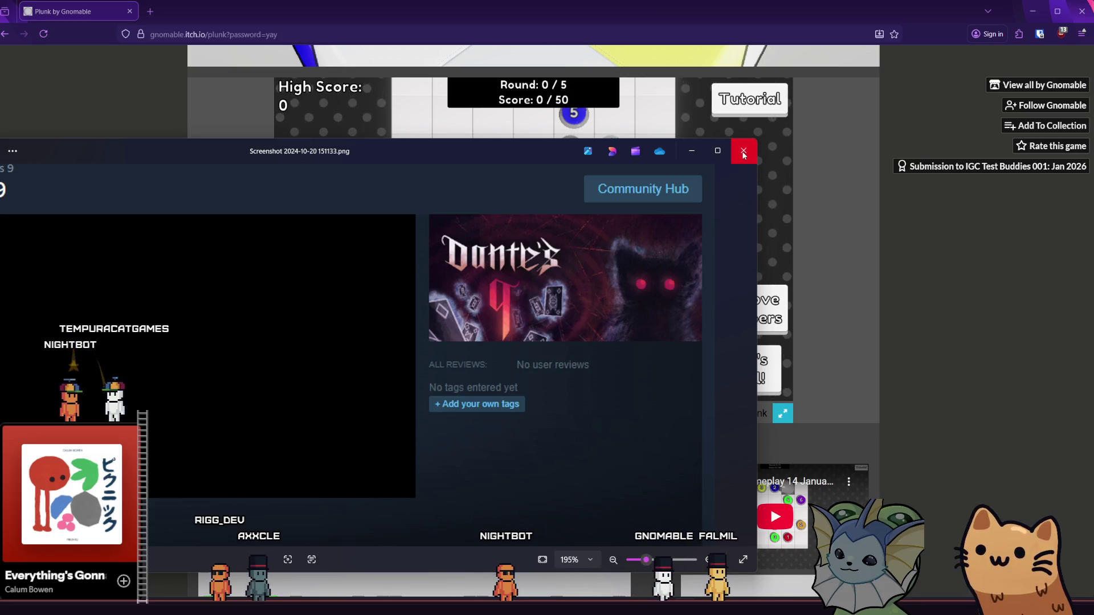
click(743, 152)
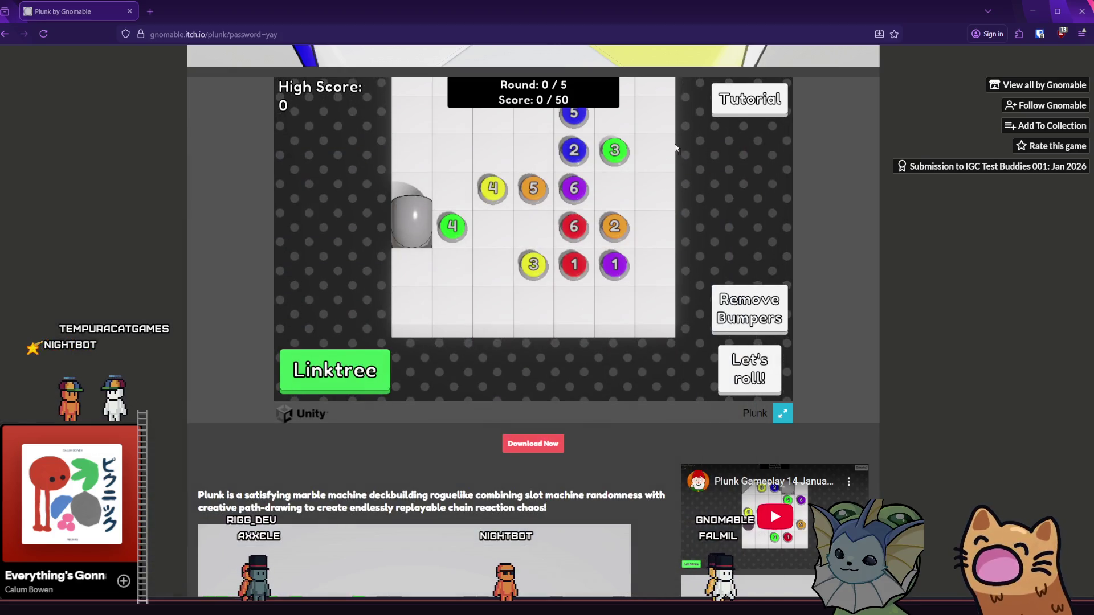
click(735, 103)
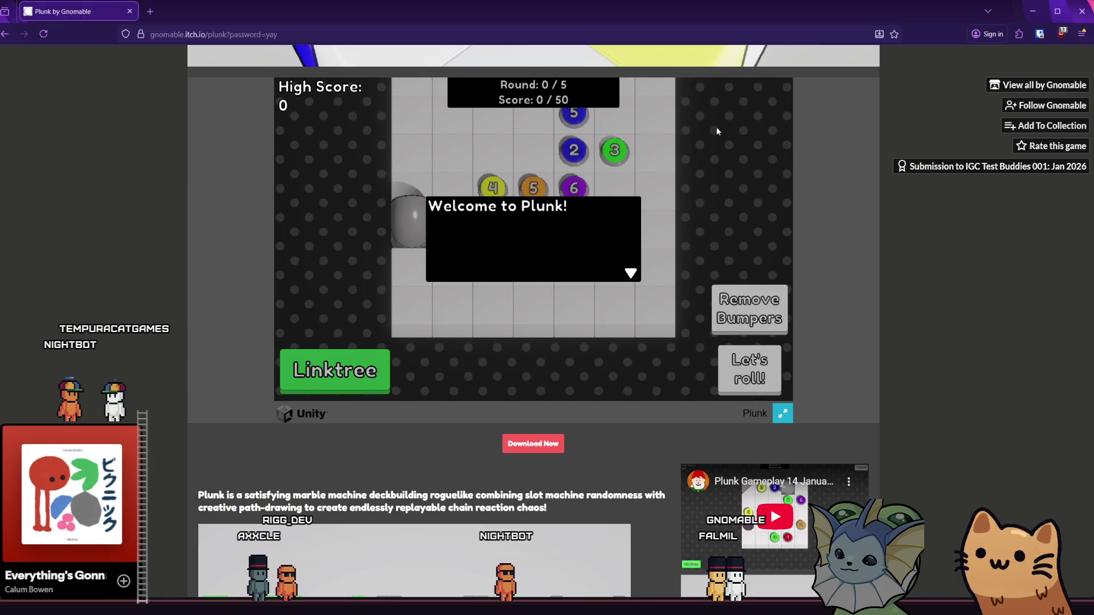
click(630, 272)
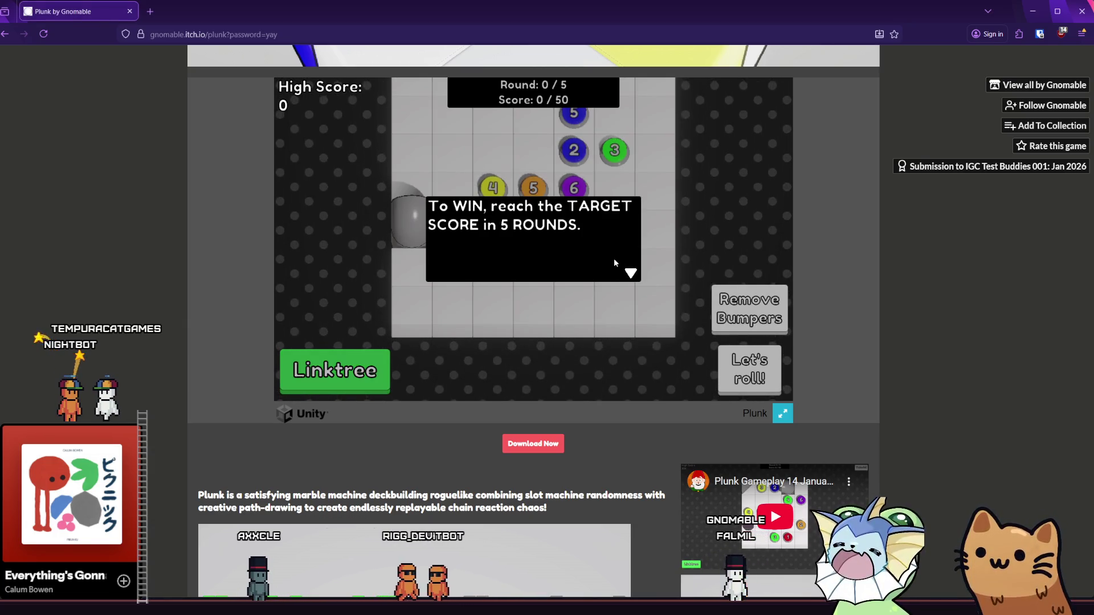
click(614, 262)
click(614, 261)
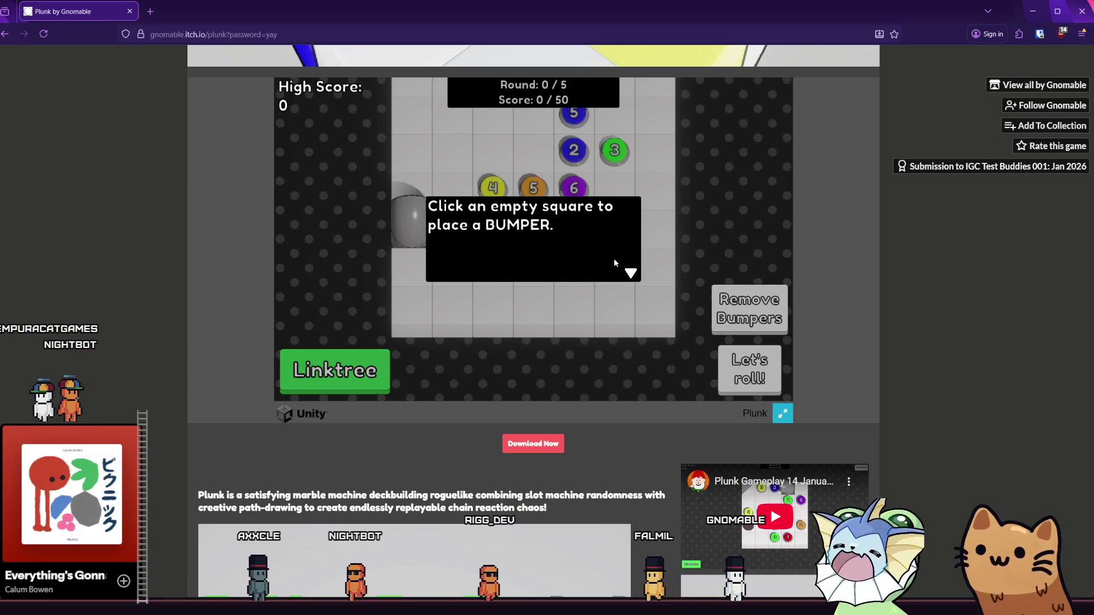
click(614, 261)
click(614, 262)
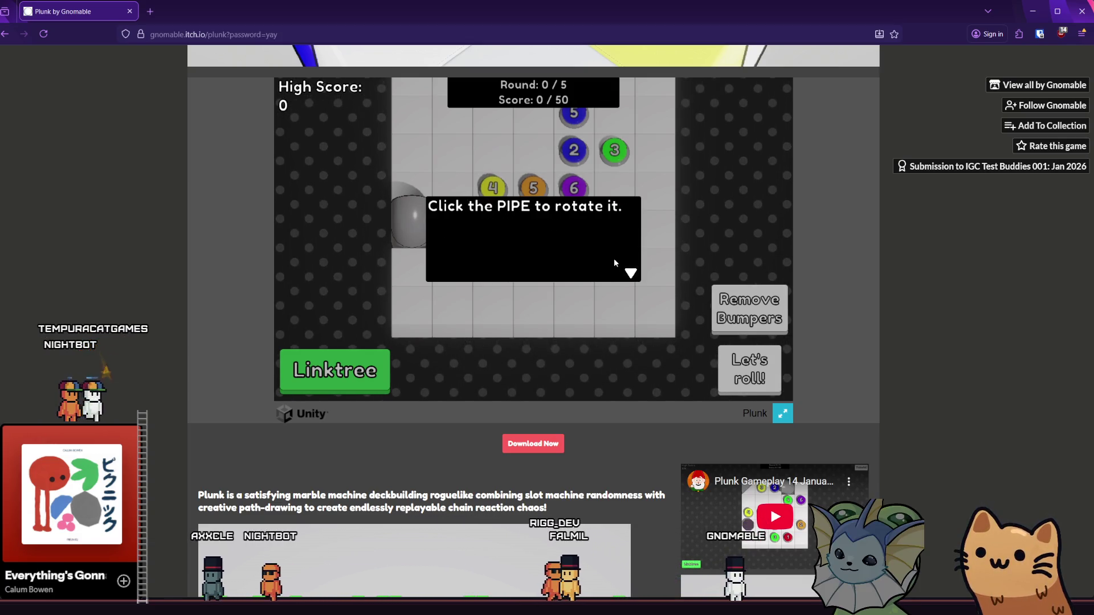
click(614, 262)
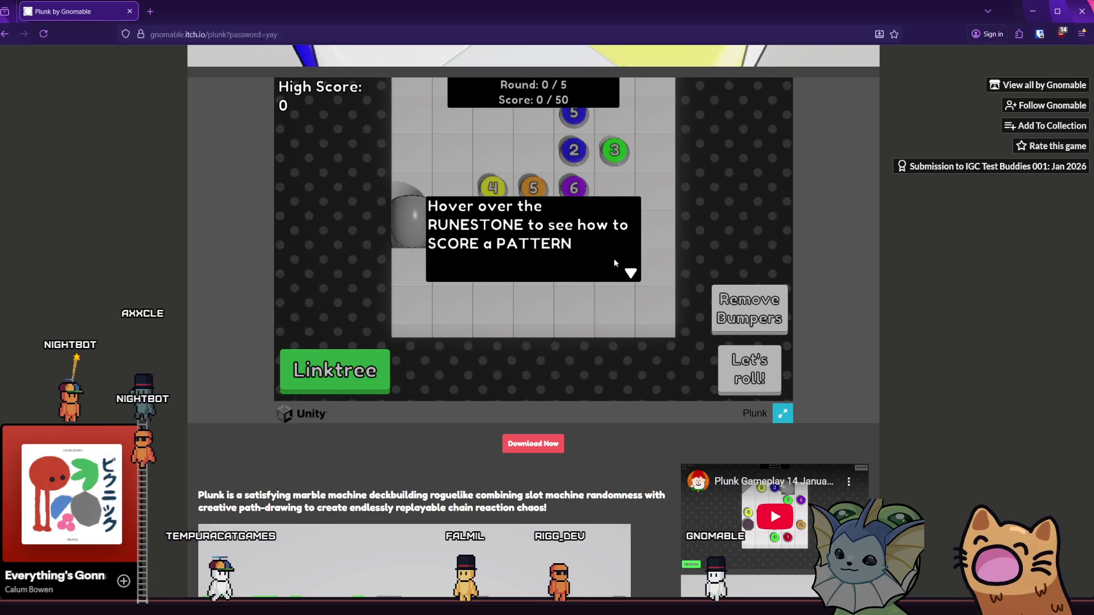
click(614, 262)
click(614, 262)
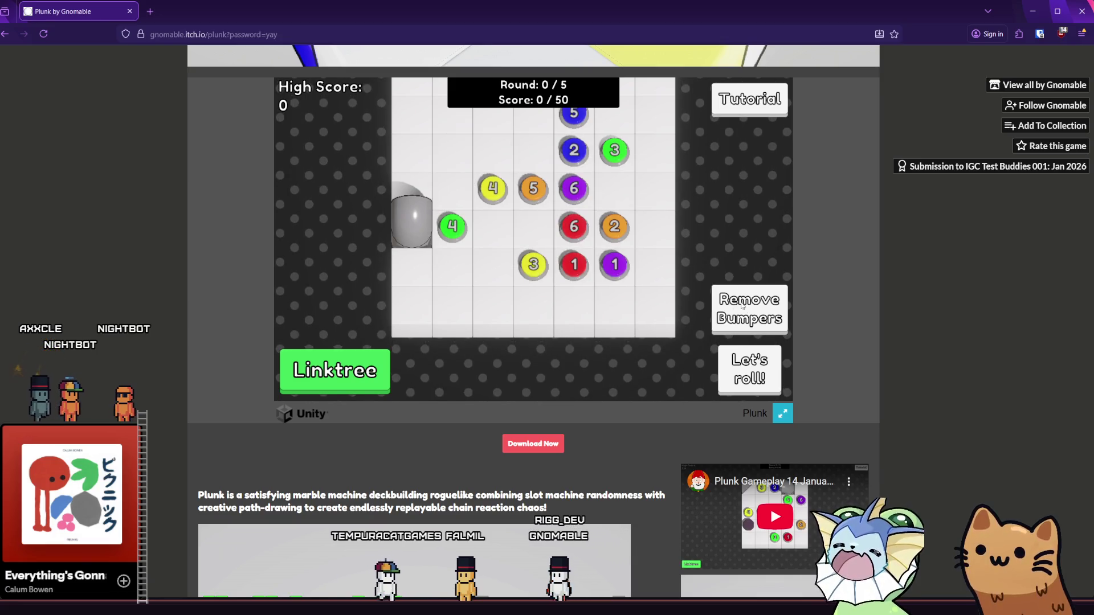
mouse_move(572, 189)
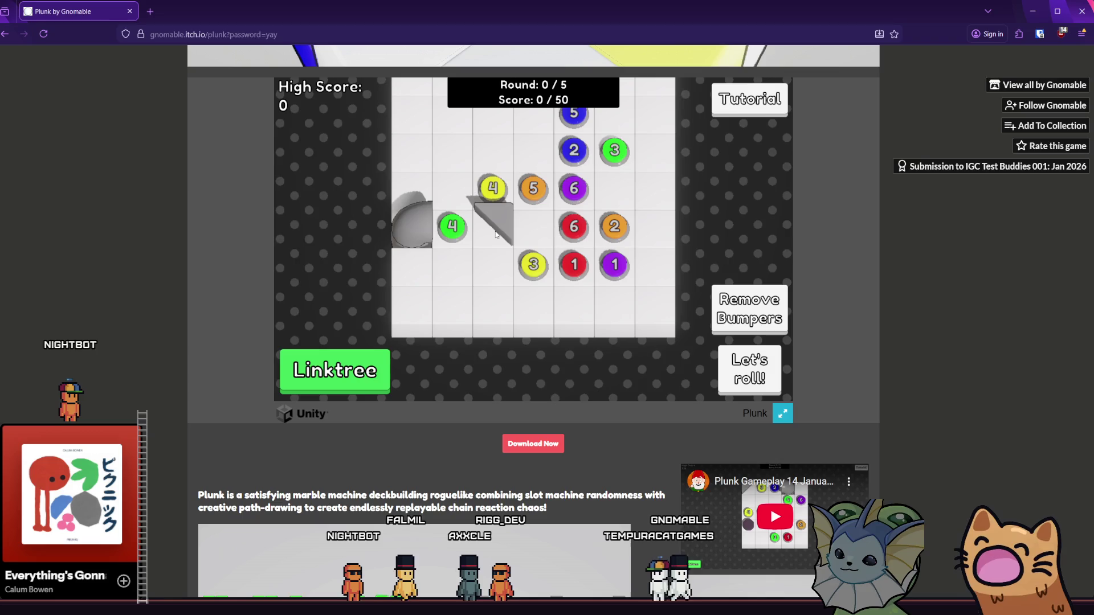
Step: Move a bumper to the right column and add bumpers beside yellow 3, green 4 and purple 6
mouse_move(495, 231)
mouse_down()
mouse_move(564, 239)
mouse_move(641, 228)
mouse_move(651, 265)
mouse_up()
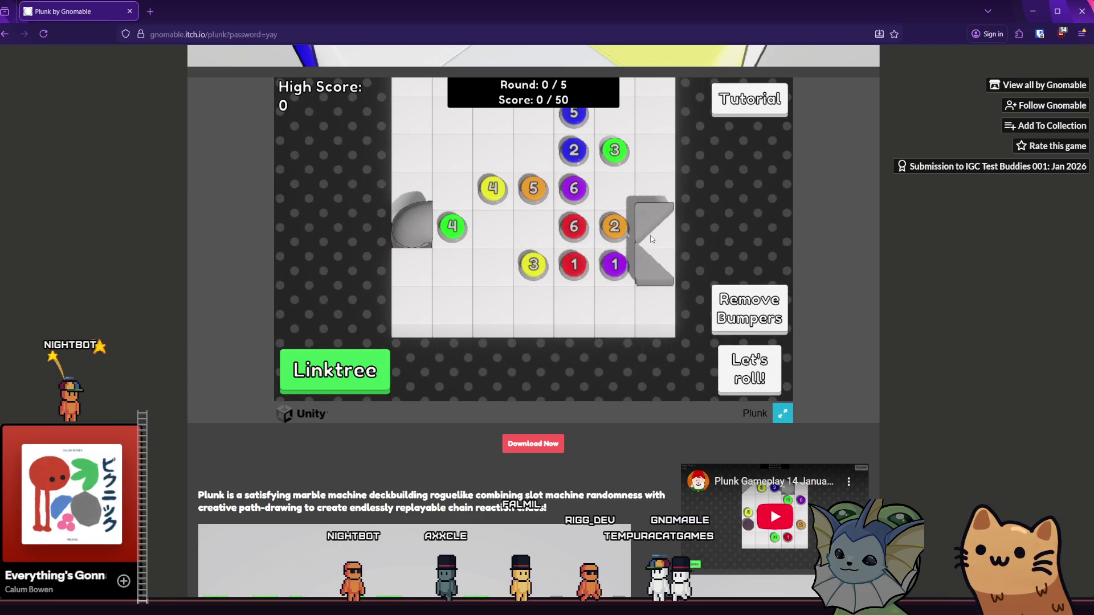
click(650, 236)
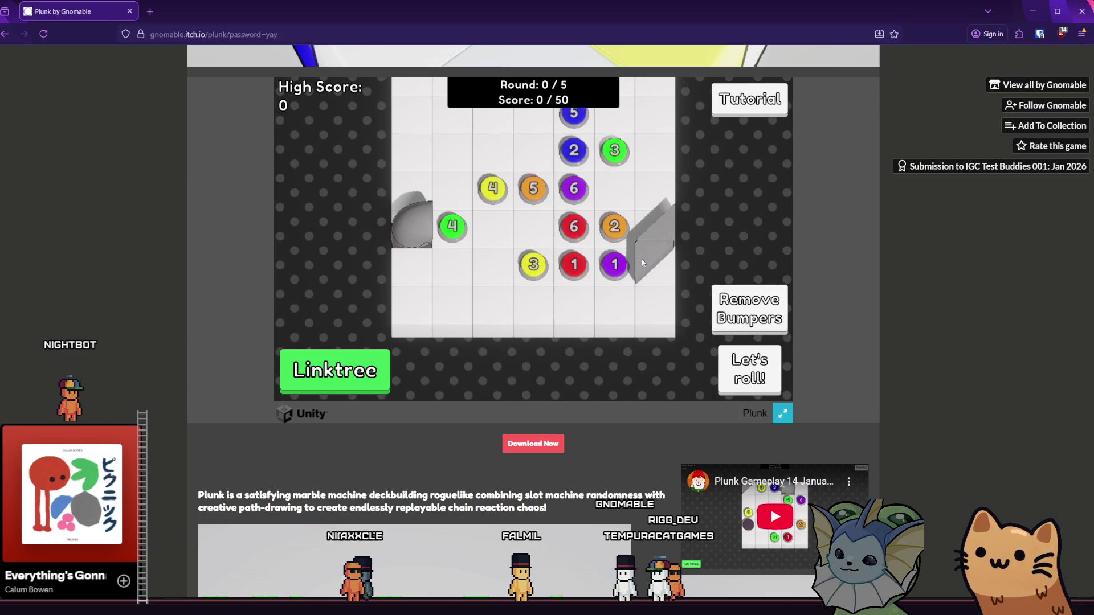
click(655, 230)
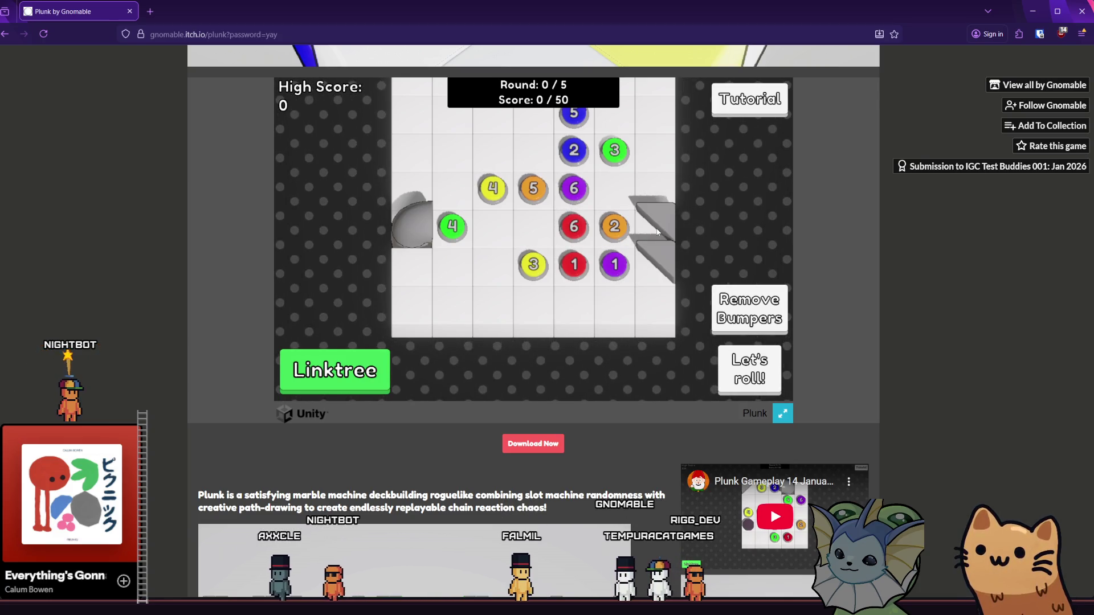
click(655, 252)
click(495, 267)
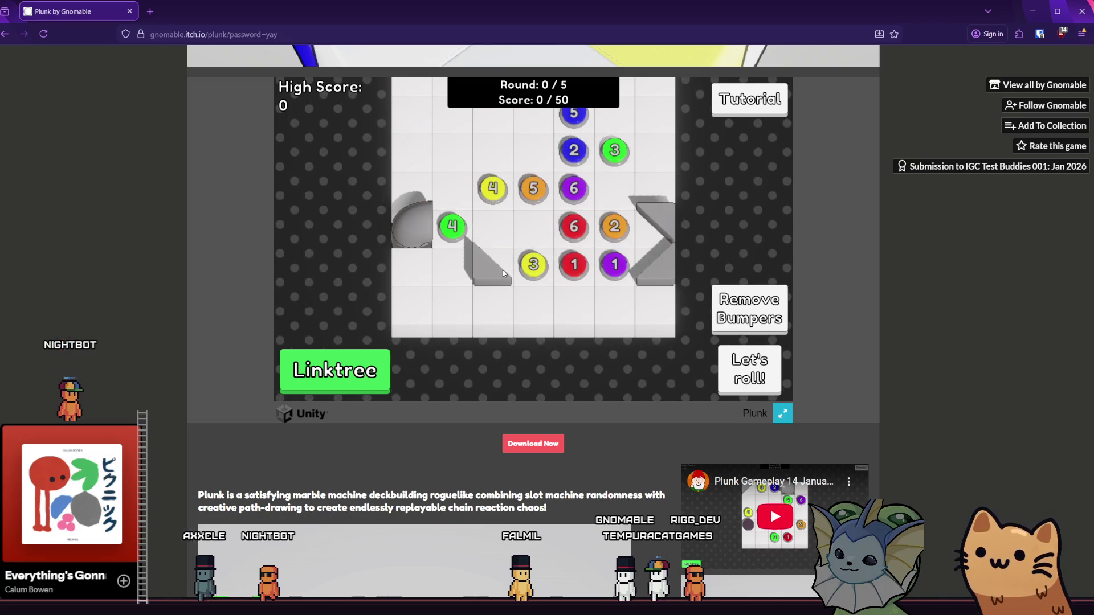
click(453, 186)
click(609, 187)
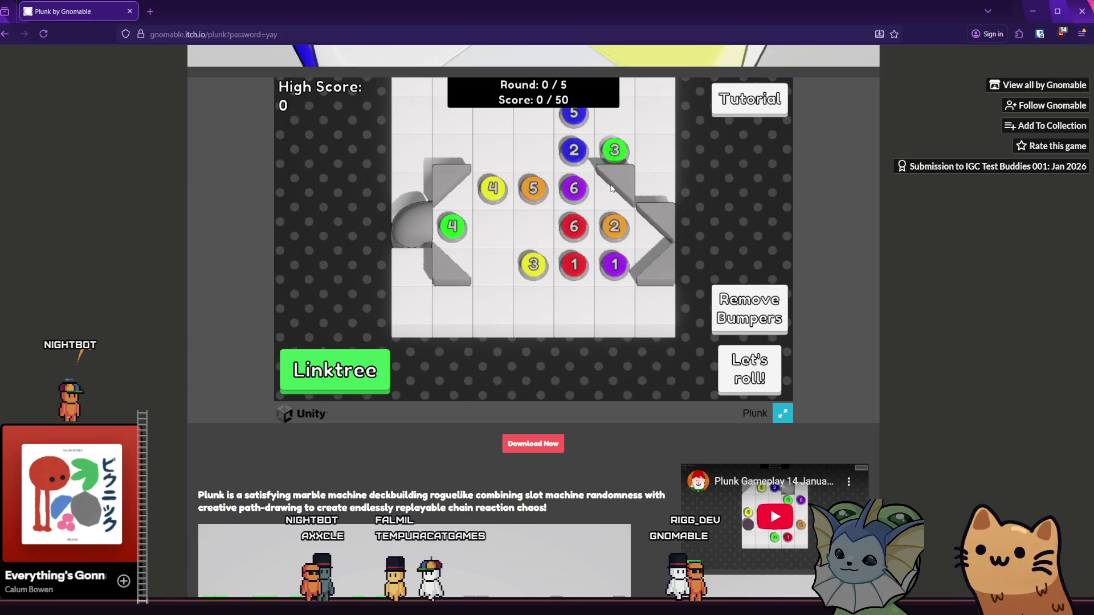
click(610, 188)
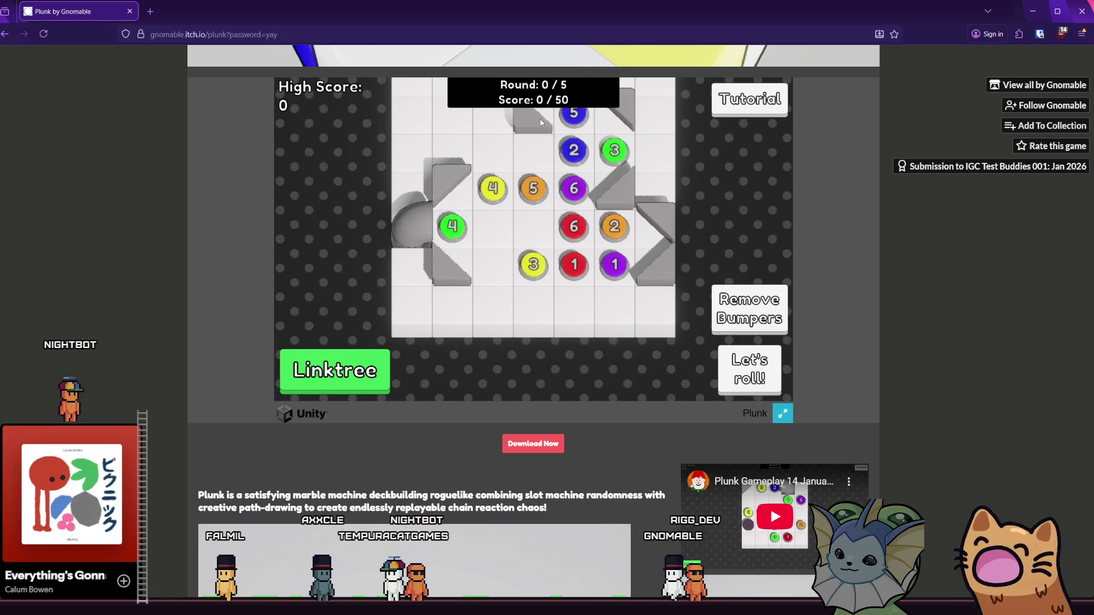
Step: Place bumpers below the yellow 3 and purple 1 marbles and set the bottom bumper's orientation
drag(540, 123, 525, 303)
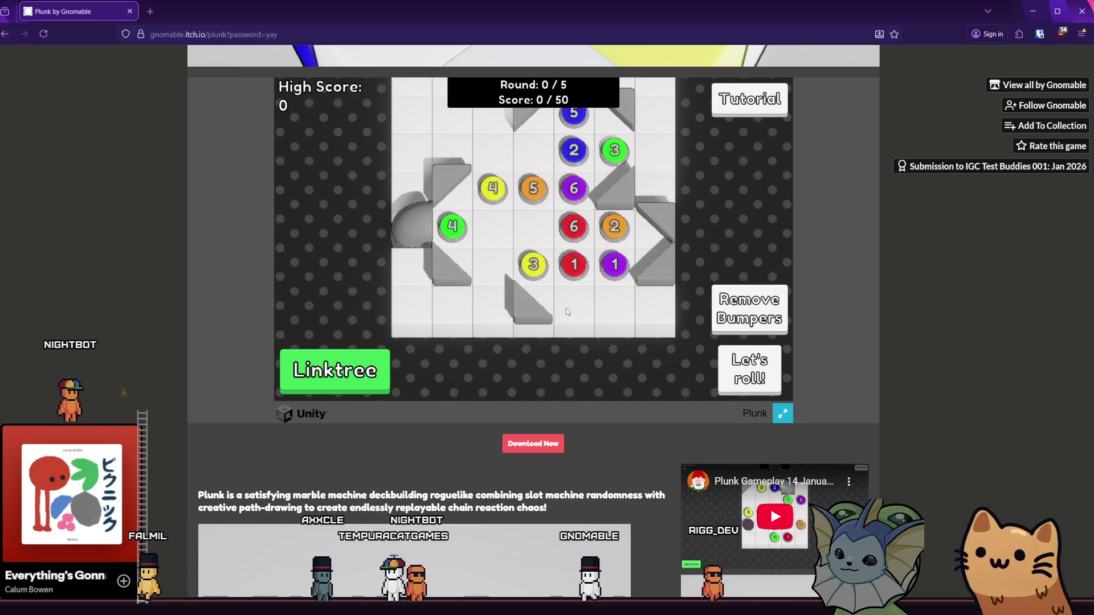
click(610, 312)
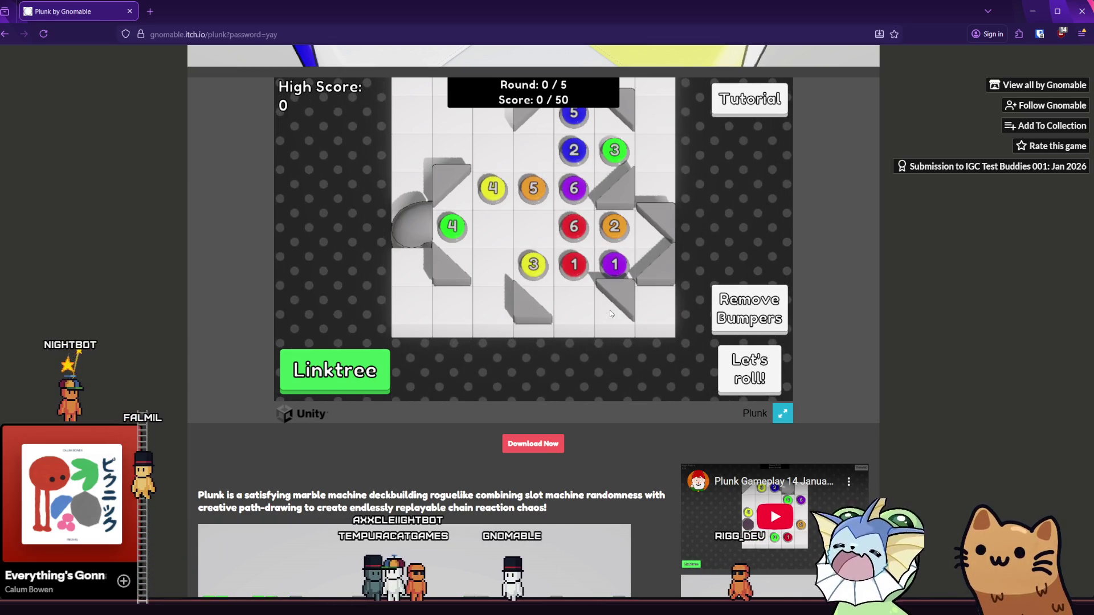
click(612, 312)
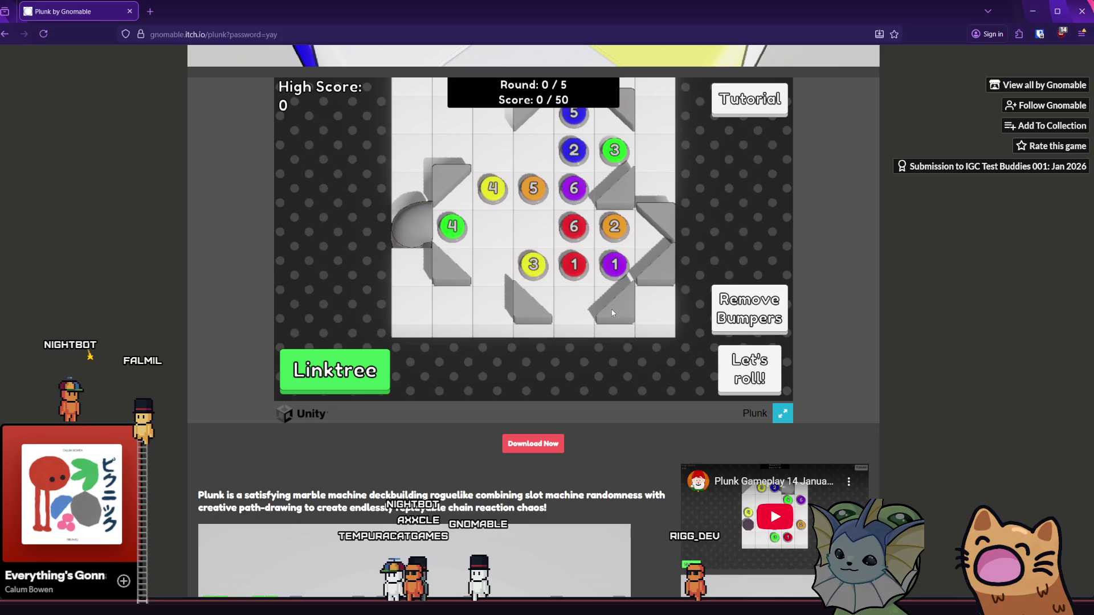
click(581, 313)
click(578, 314)
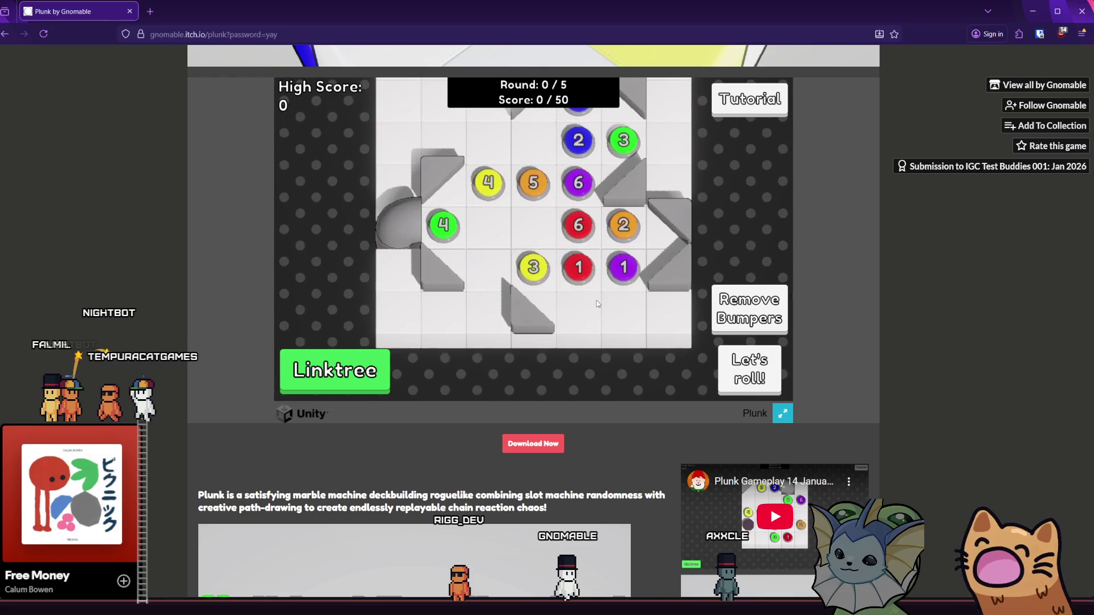
click(543, 315)
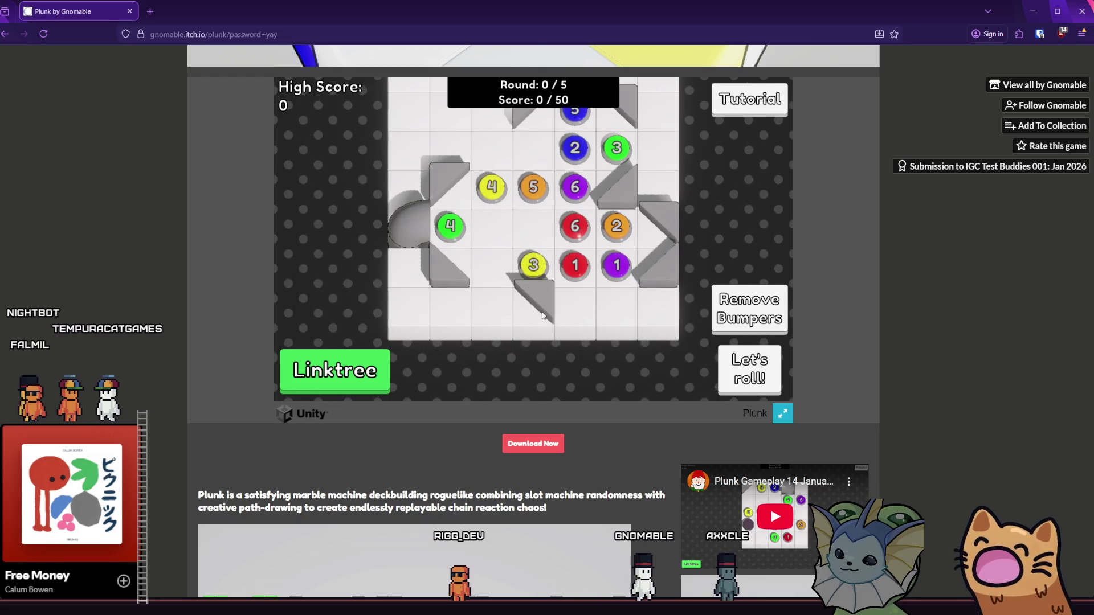
click(543, 315)
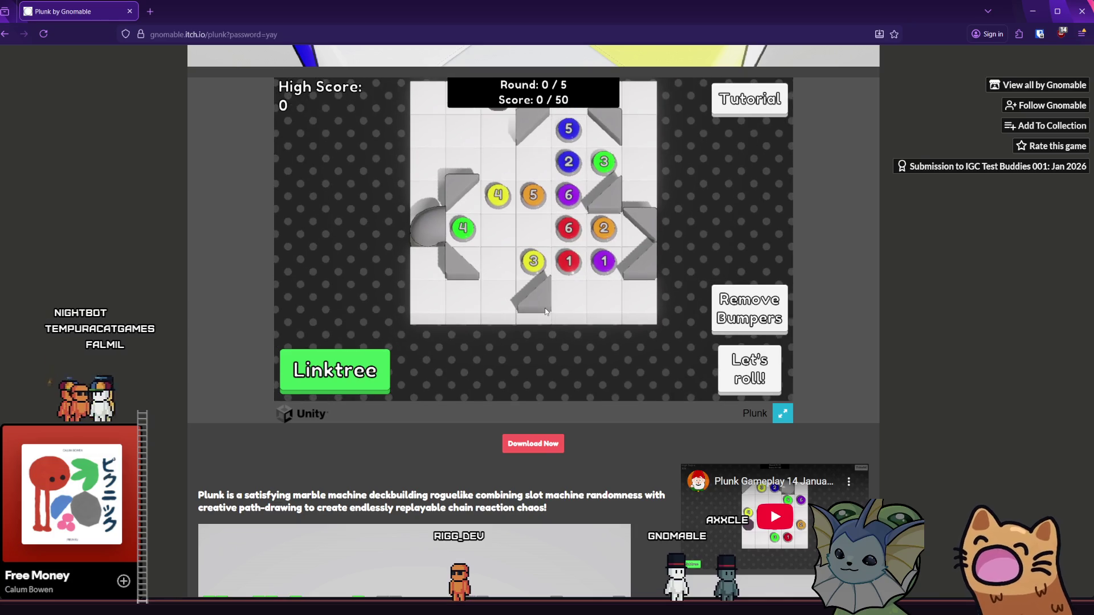
click(545, 311)
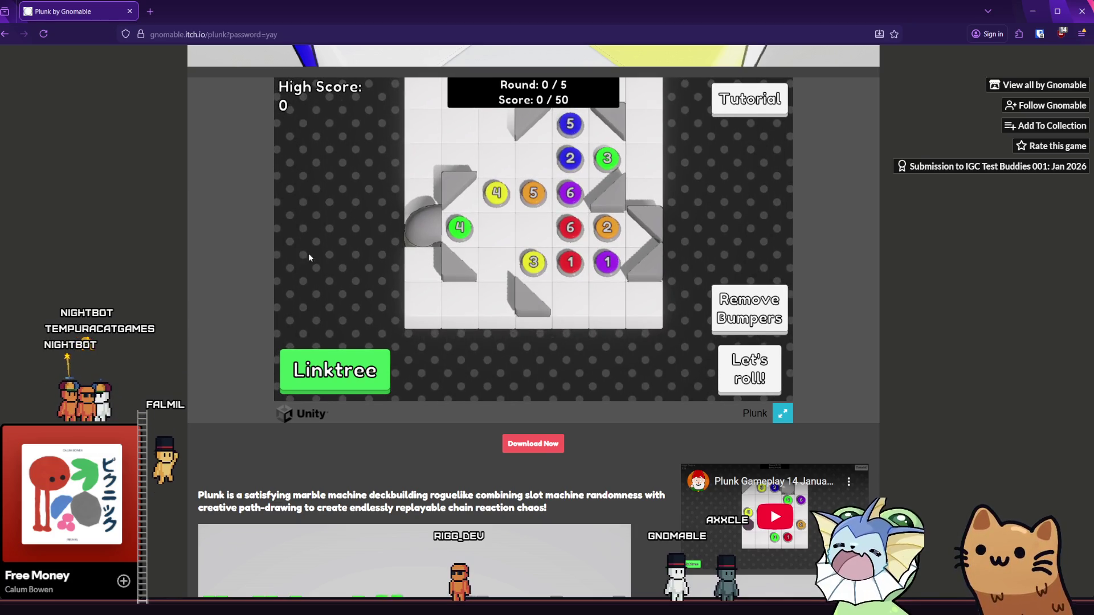
middle_click(370, 207)
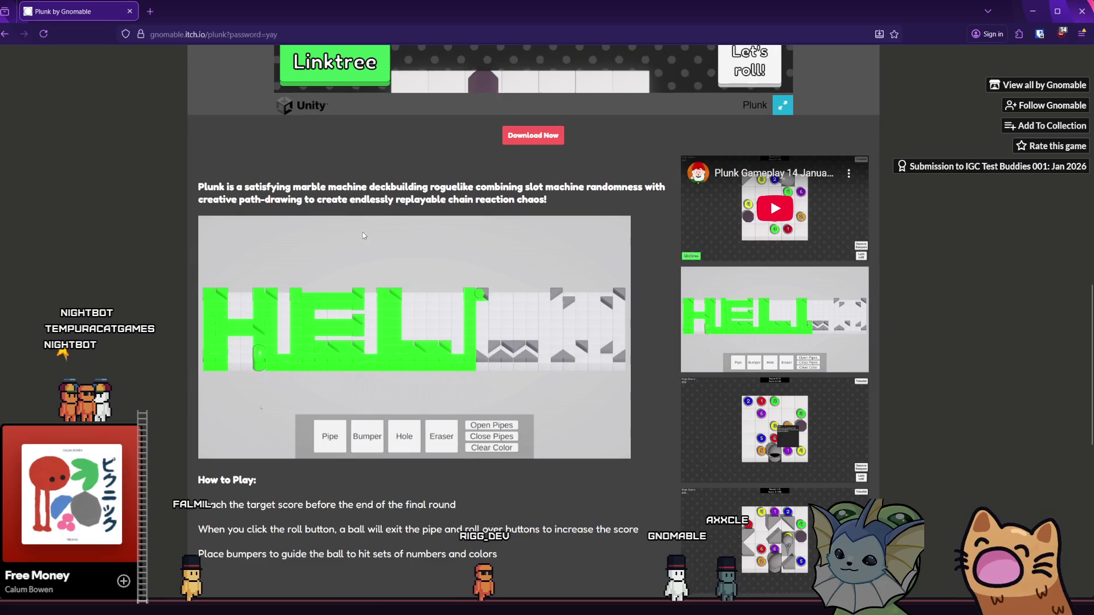
Step: Shift the two bottom-row bumpers one cell left and right, then roll the first marble
scroll(370, 206, up, 8)
middle_click(427, 246)
scroll(445, 183, up, 5)
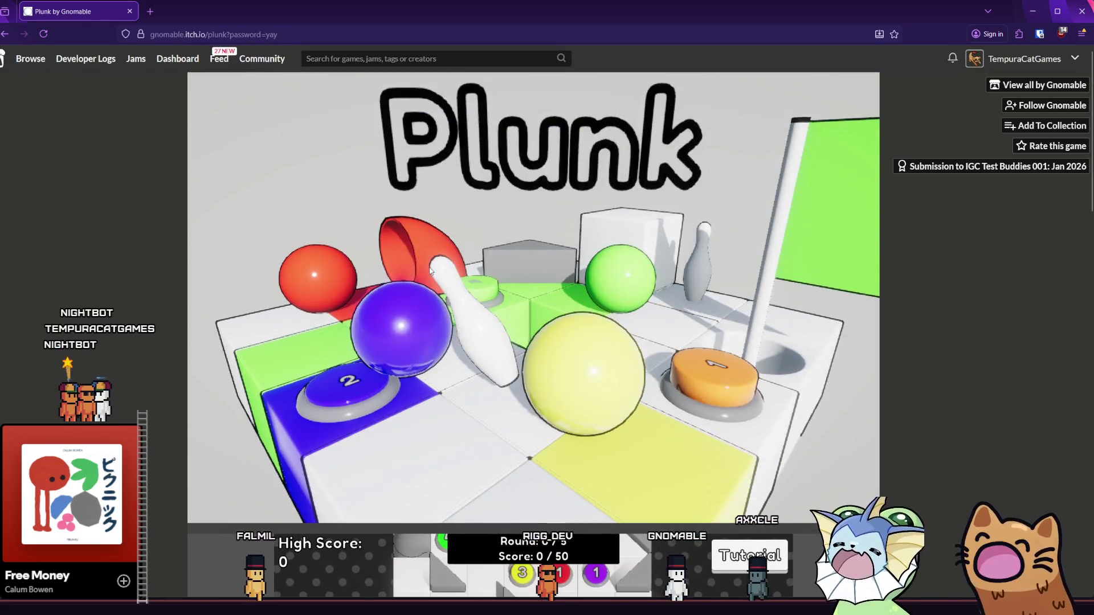
scroll(280, 331, down, 5)
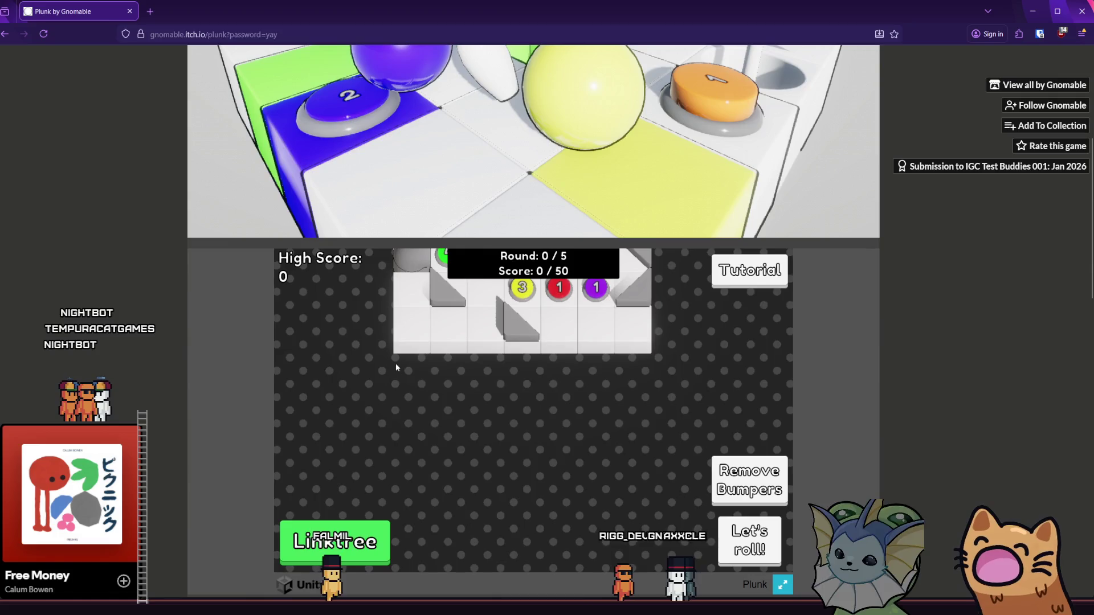
scroll(391, 389, down, 10)
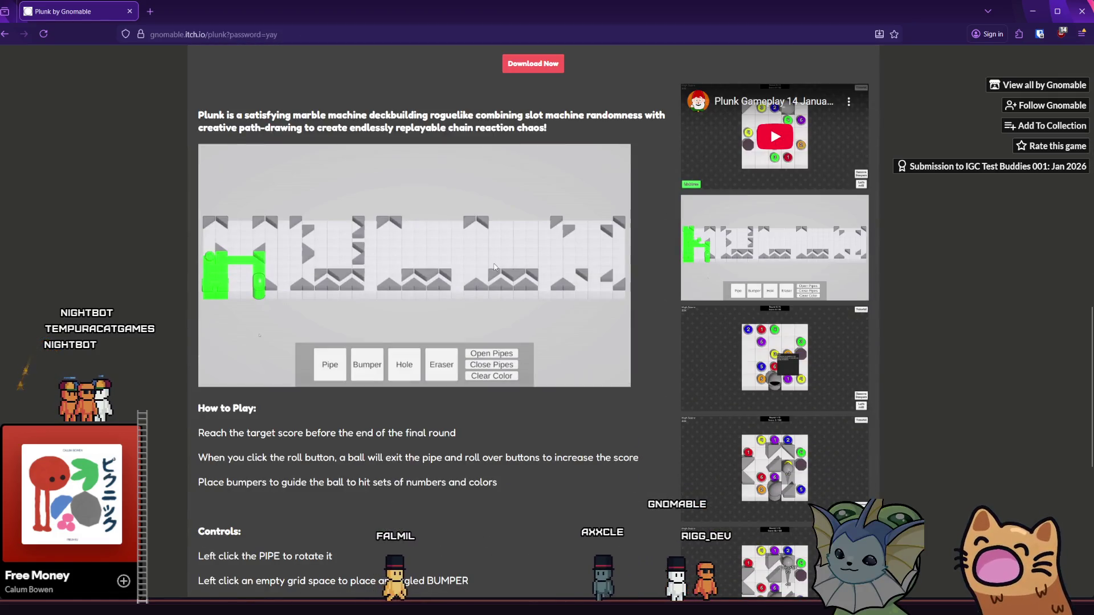
scroll(358, 283, up, 7)
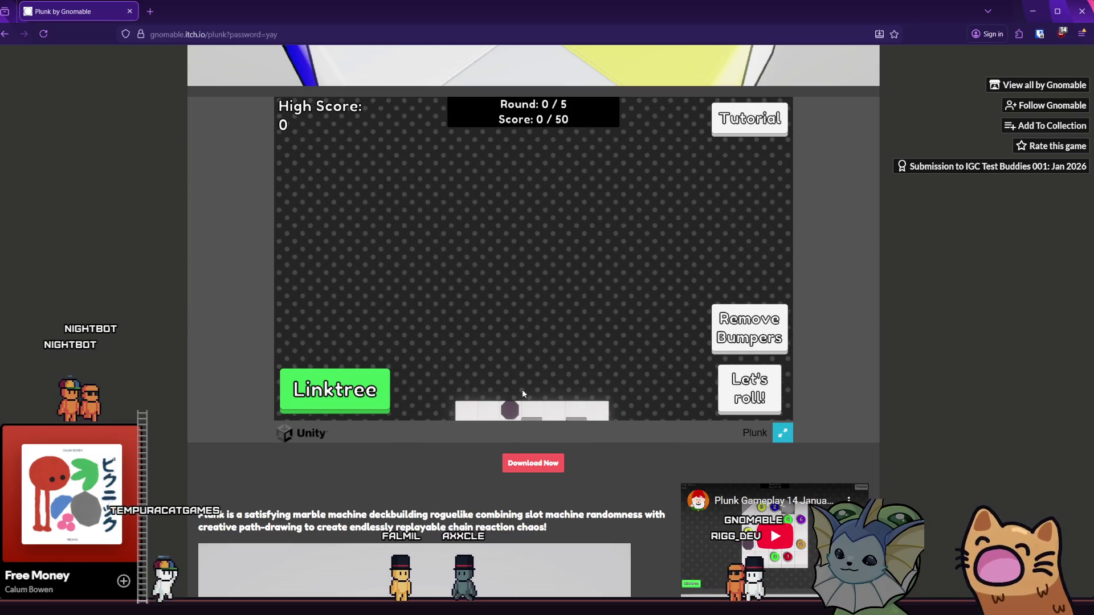
scroll(507, 319, up, 3)
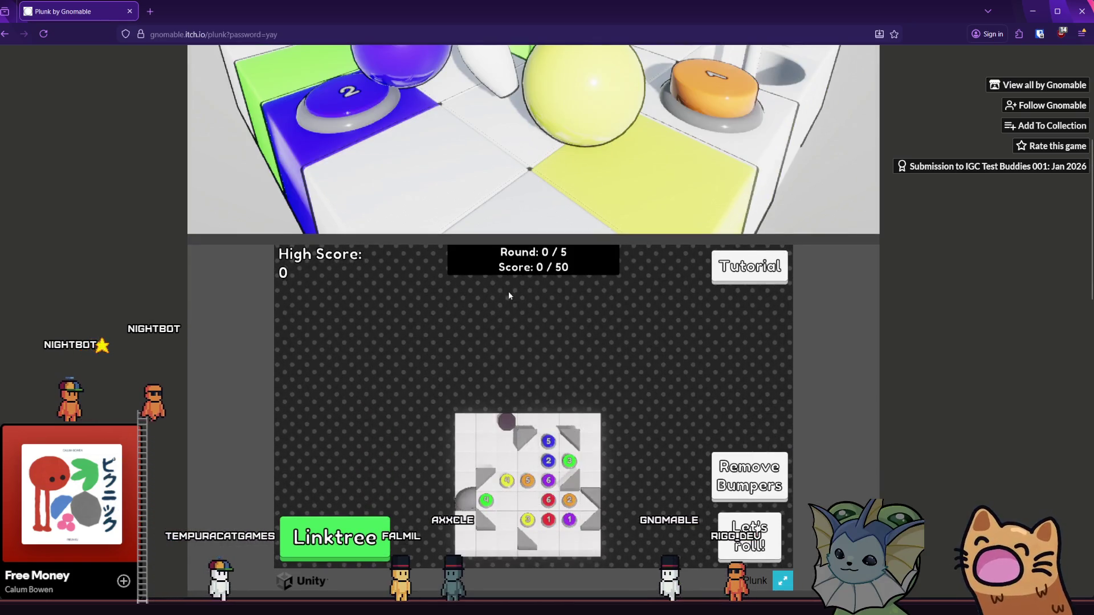
scroll(518, 388, up, 2)
scroll(428, 393, down, 1)
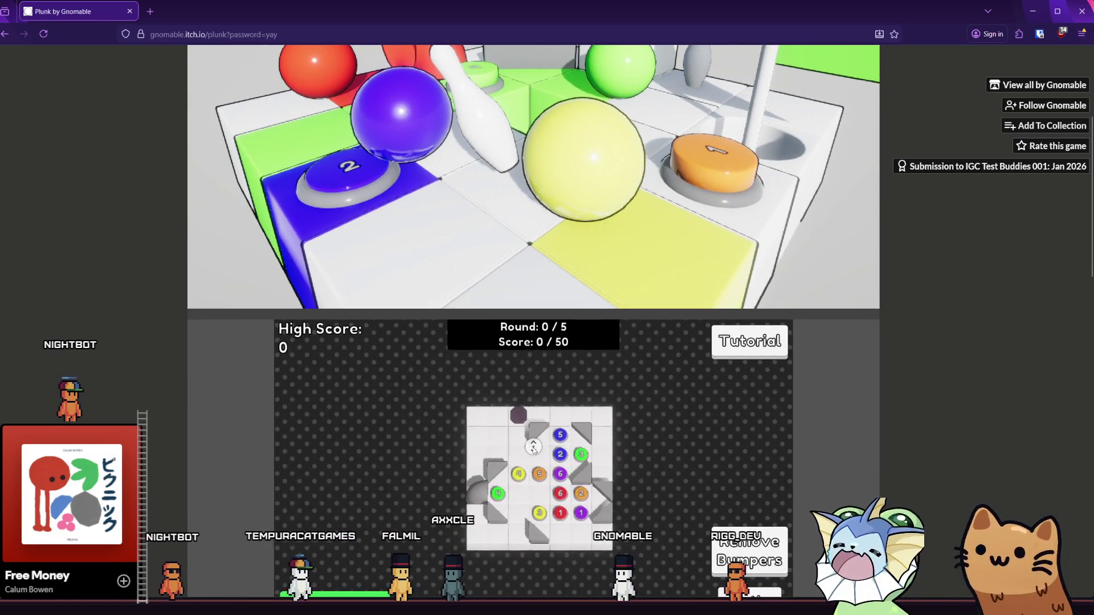
scroll(342, 394, up, 1)
scroll(171, 387, down, 5)
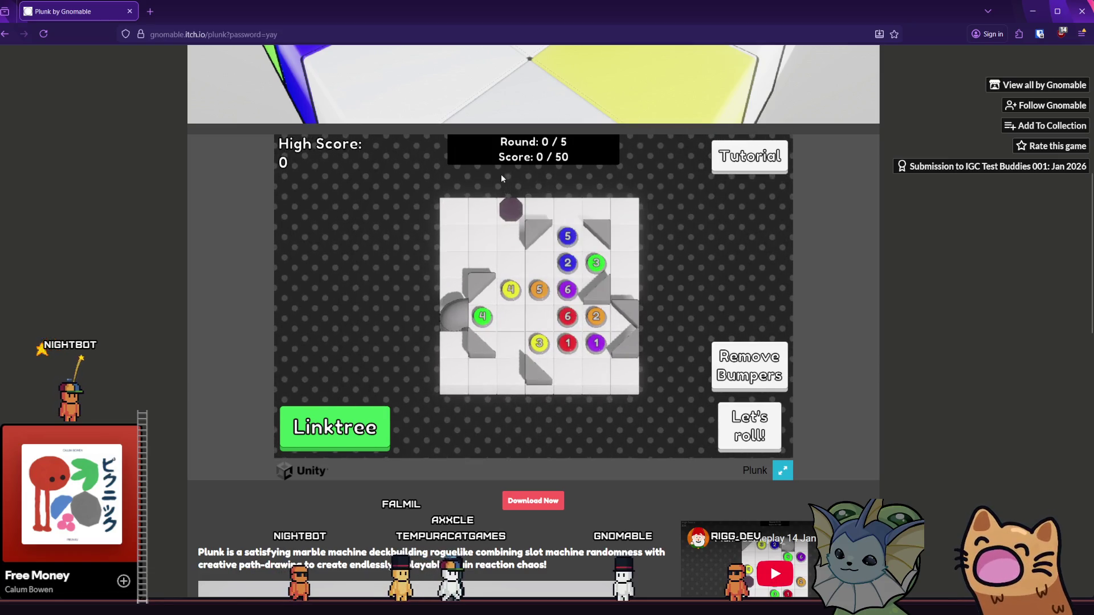
mouse_move(513, 219)
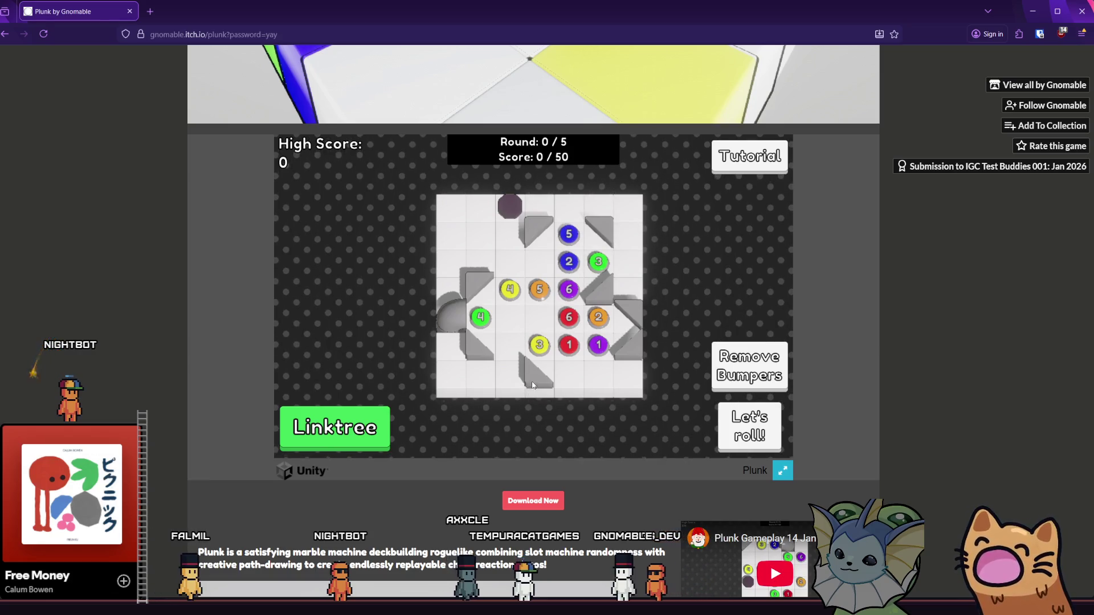
drag(533, 384, 511, 380)
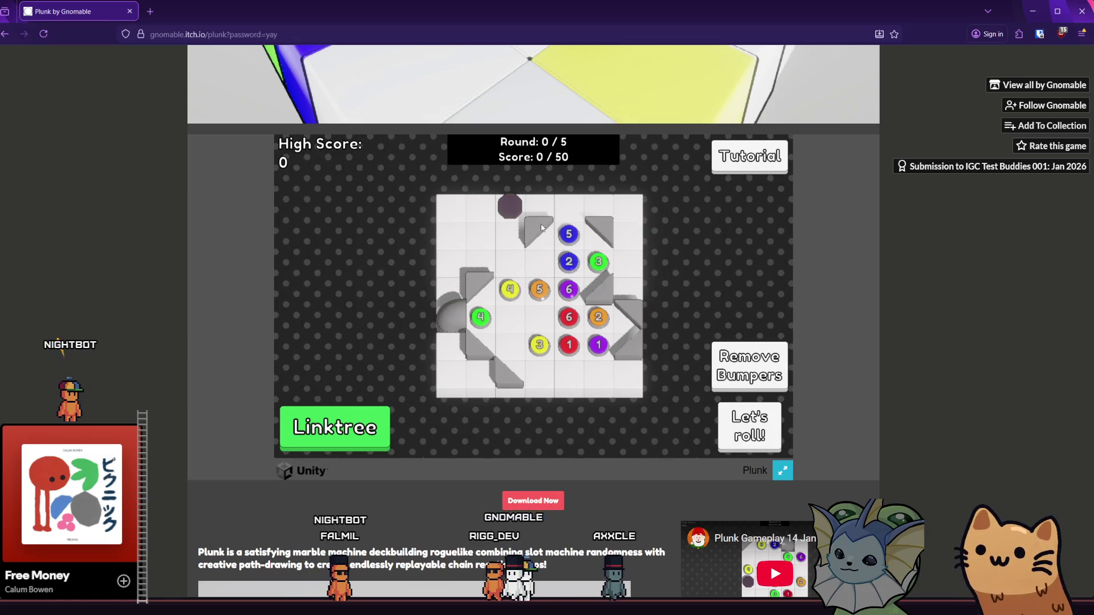
drag(499, 386, 533, 376)
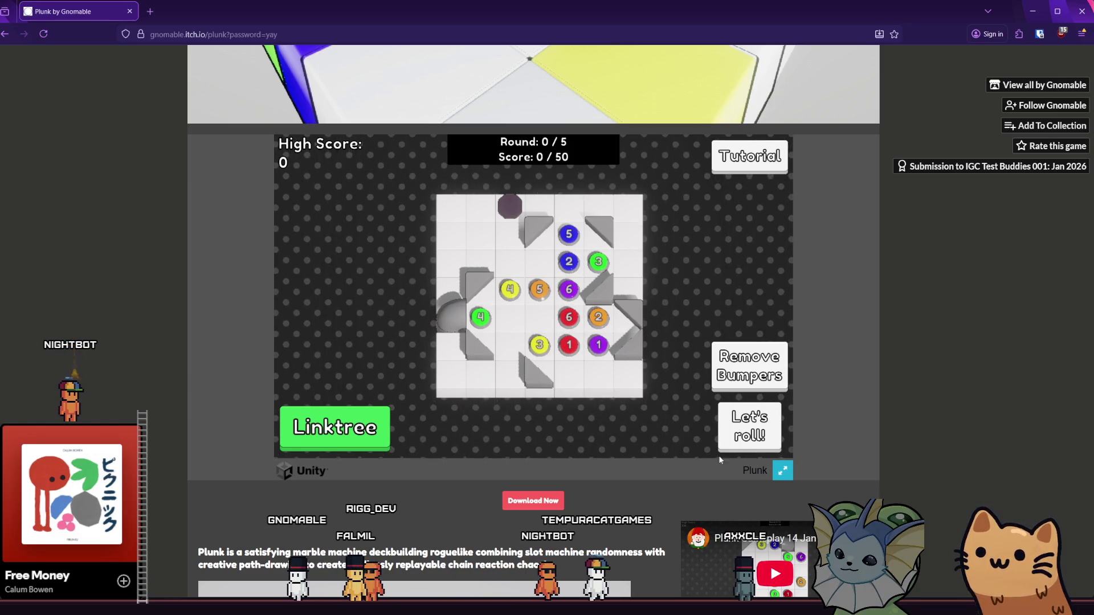
click(754, 435)
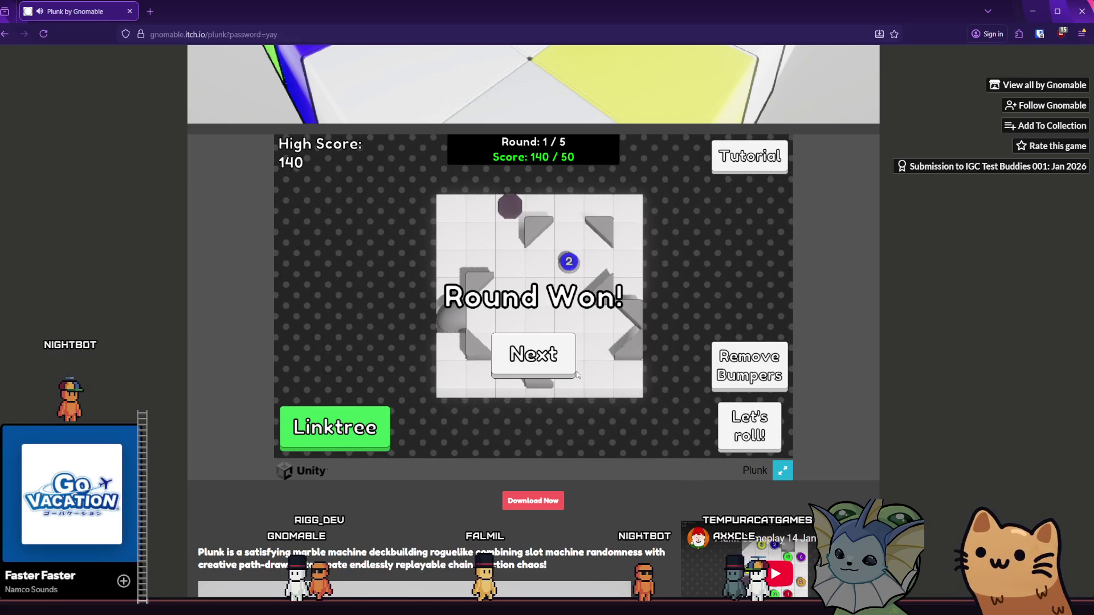
Step: Continue to the 100-point board and step through every tutorial message to the end
click(505, 364)
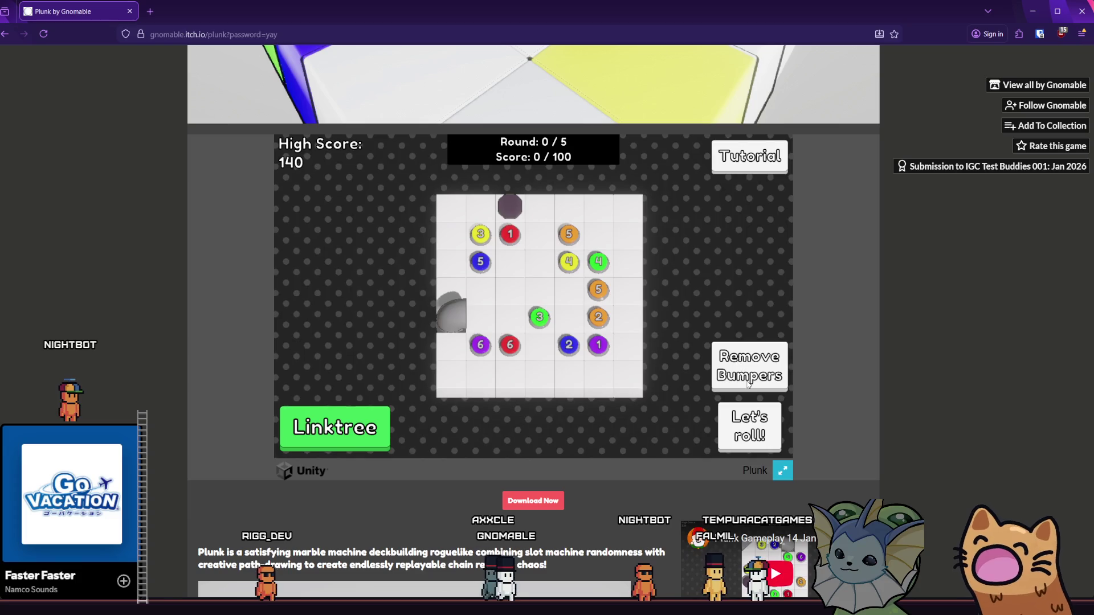
click(749, 156)
click(632, 334)
click(632, 333)
click(632, 334)
click(632, 333)
click(631, 333)
click(632, 332)
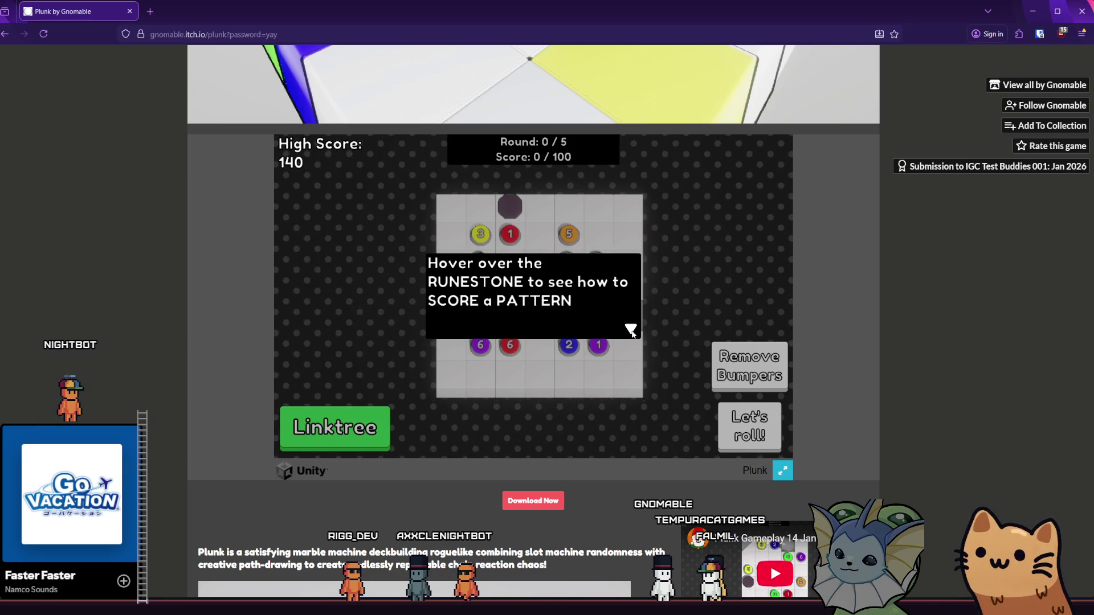
click(631, 331)
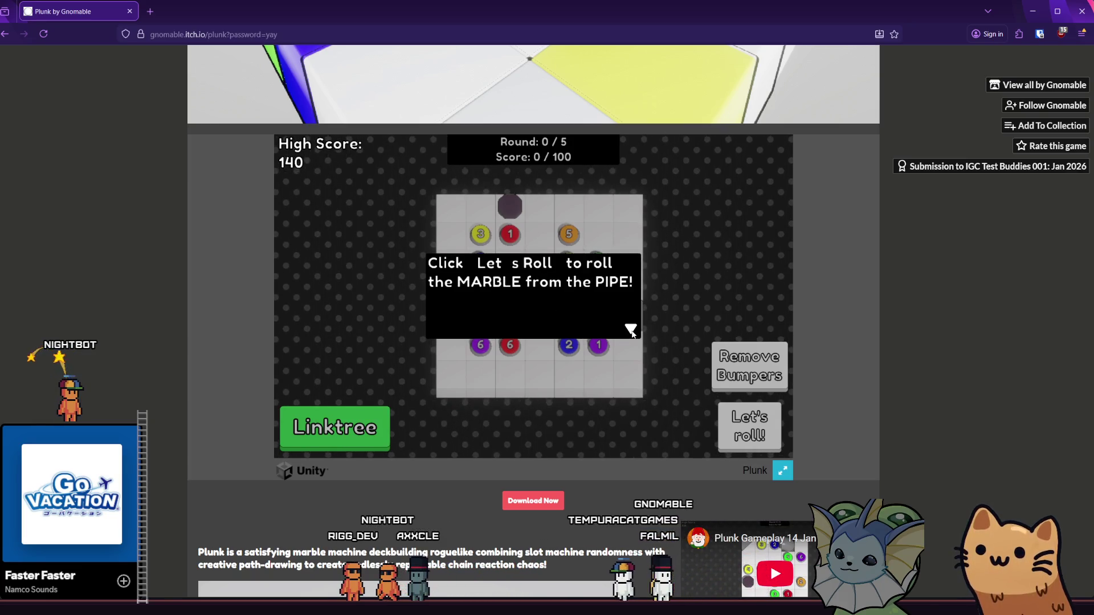
click(631, 331)
mouse_move(511, 212)
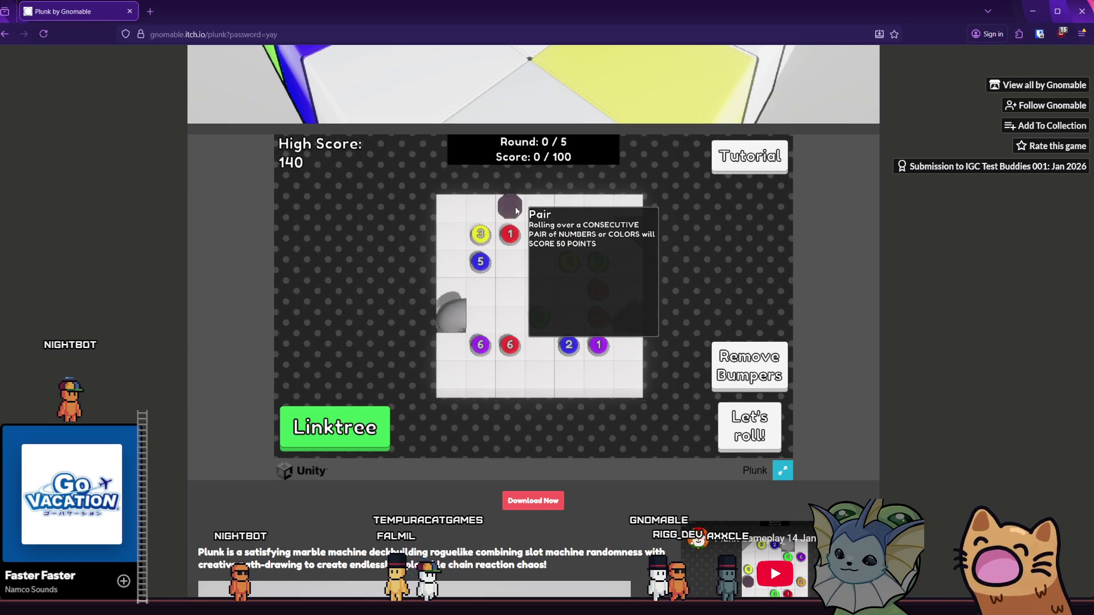
Step: Place bumpers in the top-left cell and beside the blue 5, flipping the top-left one
click(458, 237)
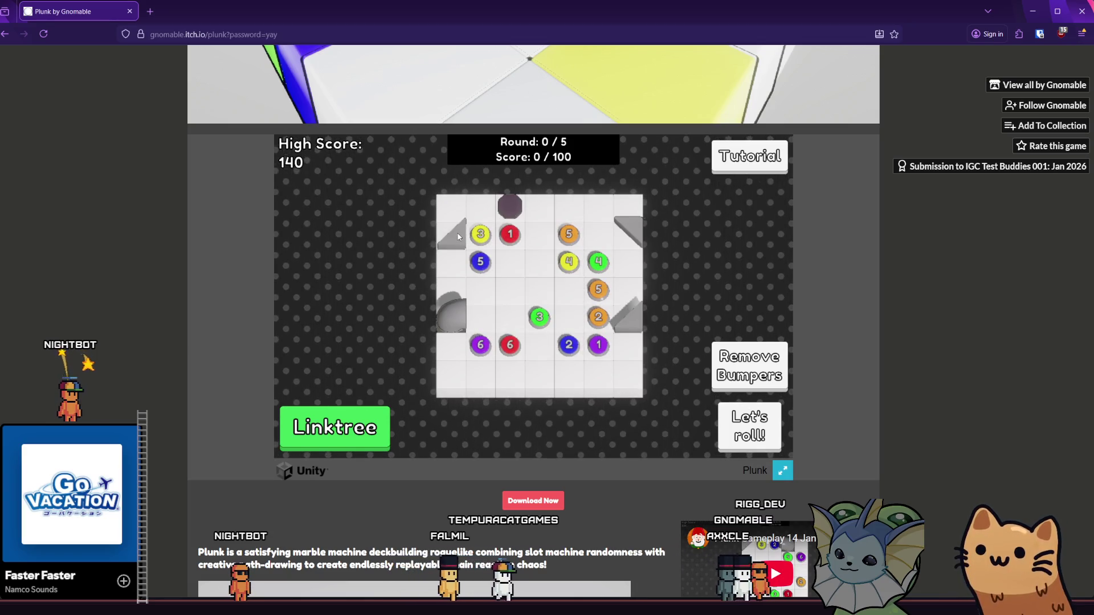
click(455, 266)
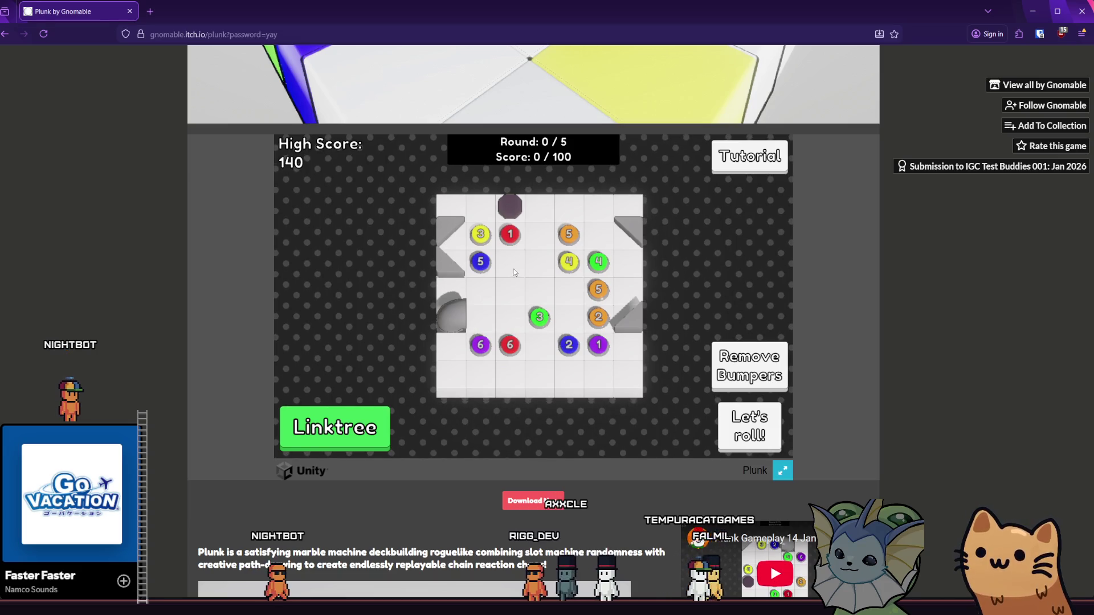
mouse_move(509, 214)
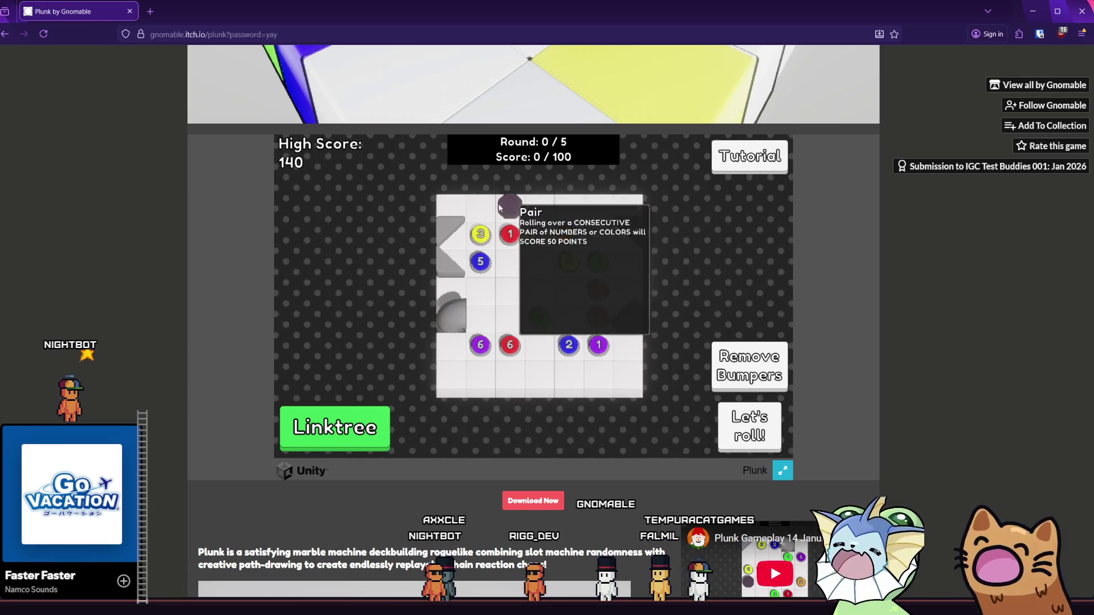
click(449, 231)
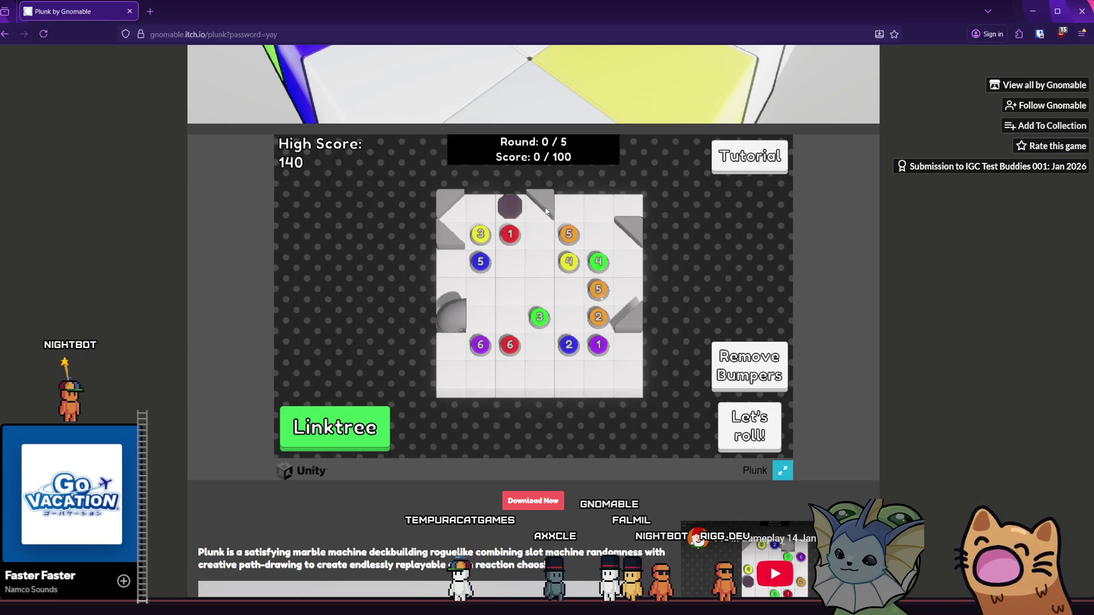
Step: Add two angled bumpers in the bottom row below the marbles and roll the first shot
click(538, 374)
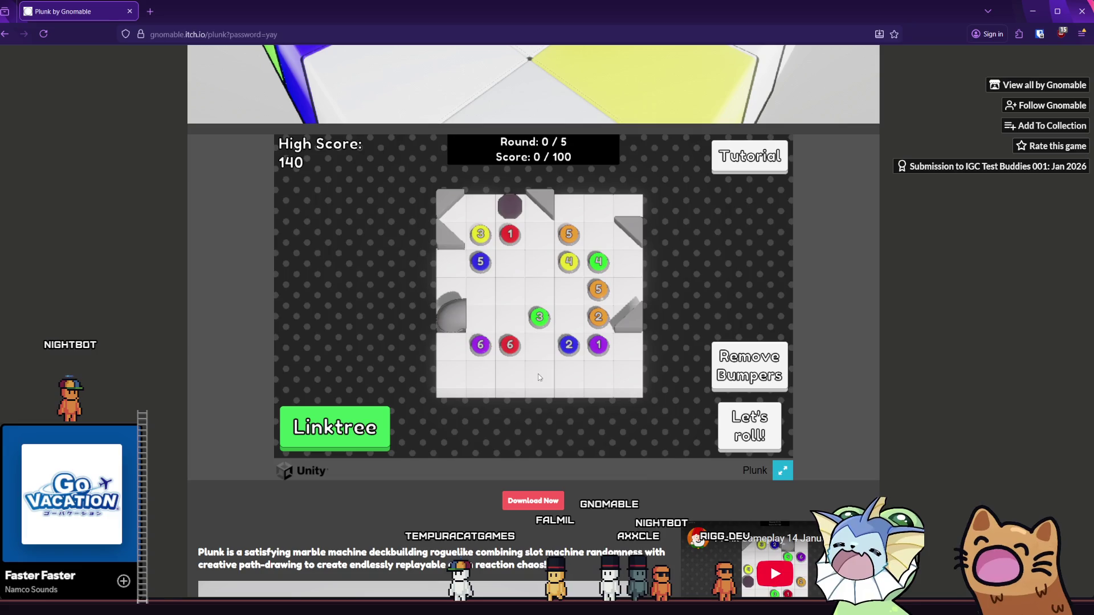
click(538, 374)
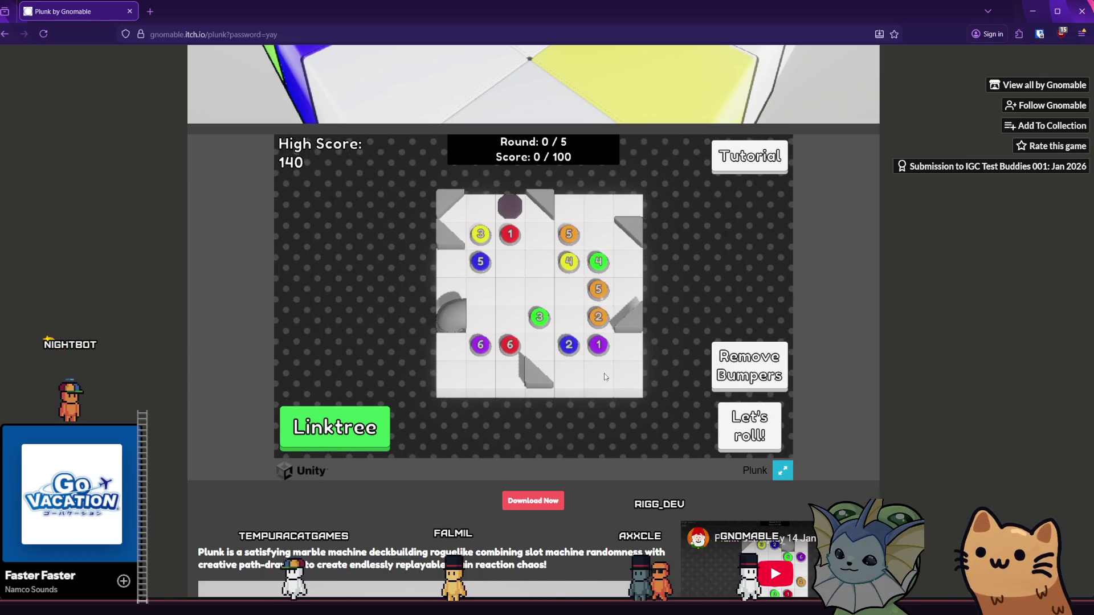
click(603, 376)
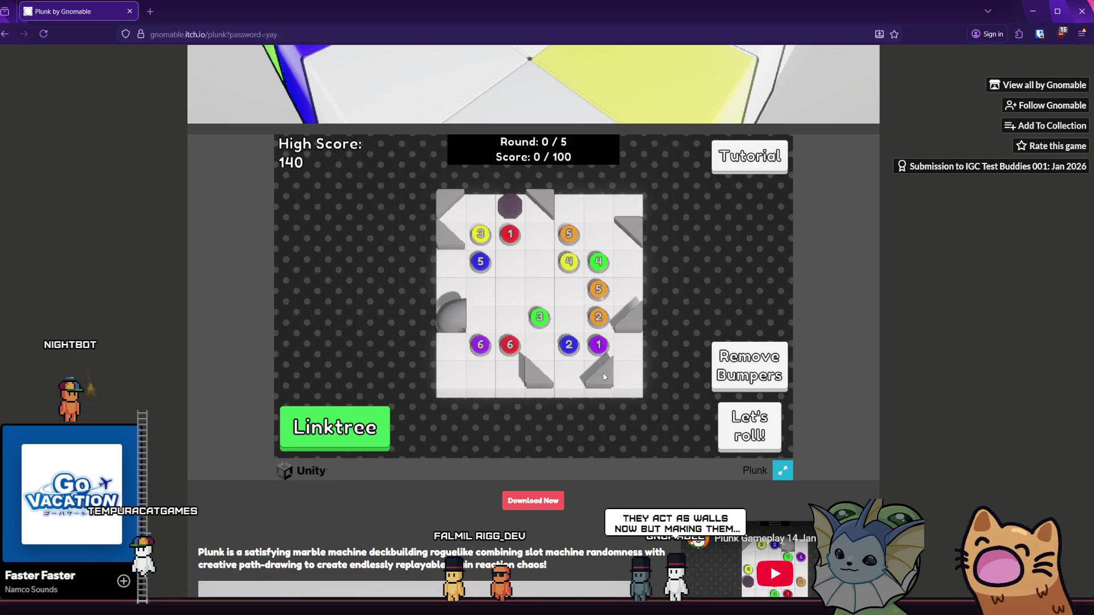
click(737, 436)
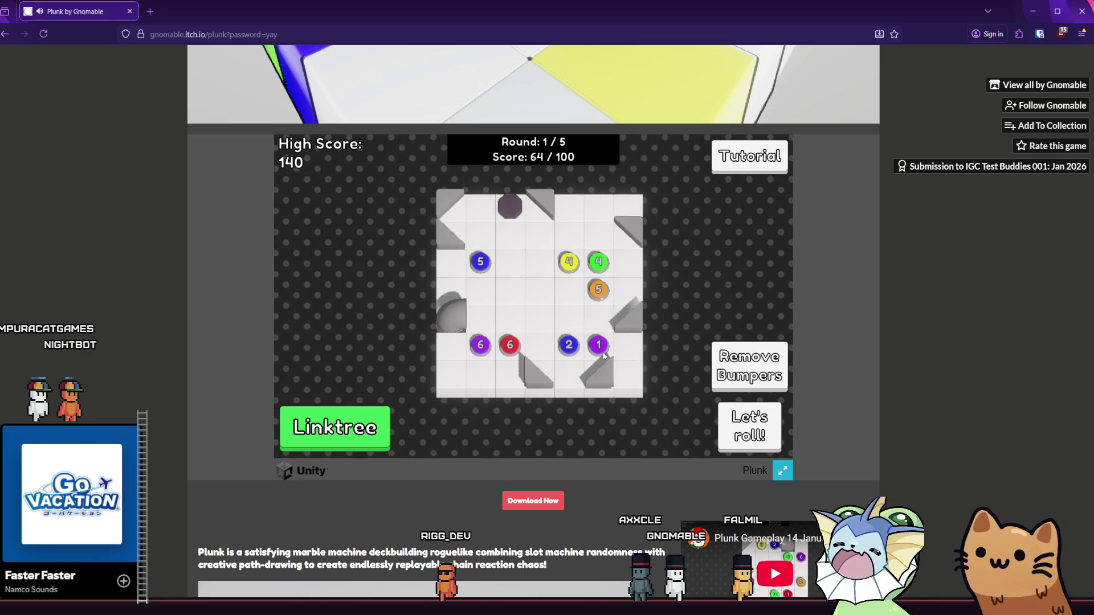
Step: Remove all bumpers, place and angle one beside blue 5, and move one beside green 4
click(452, 201)
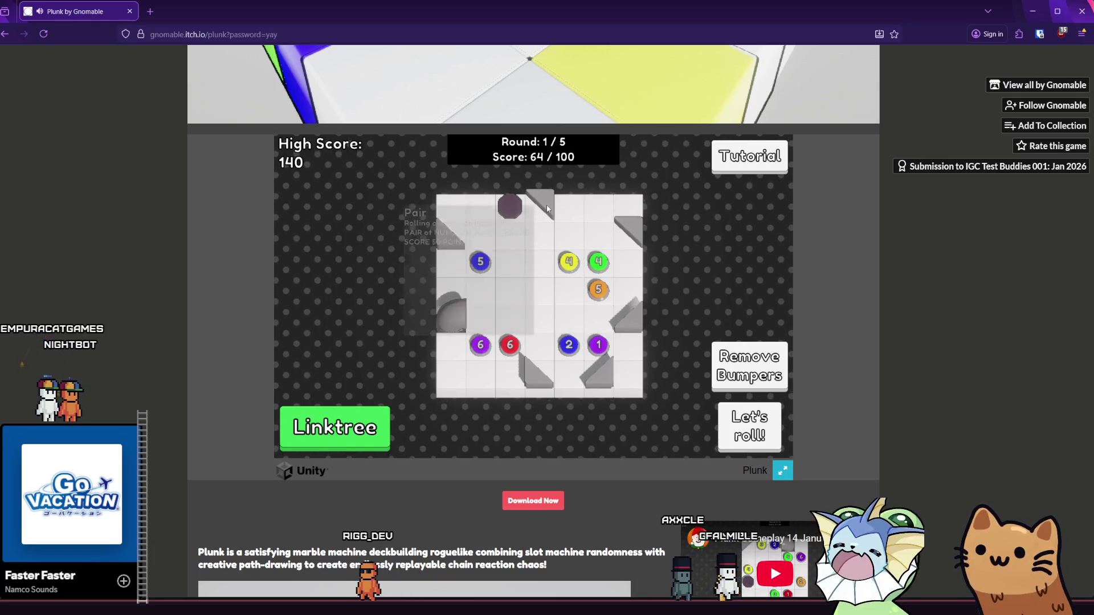
click(454, 265)
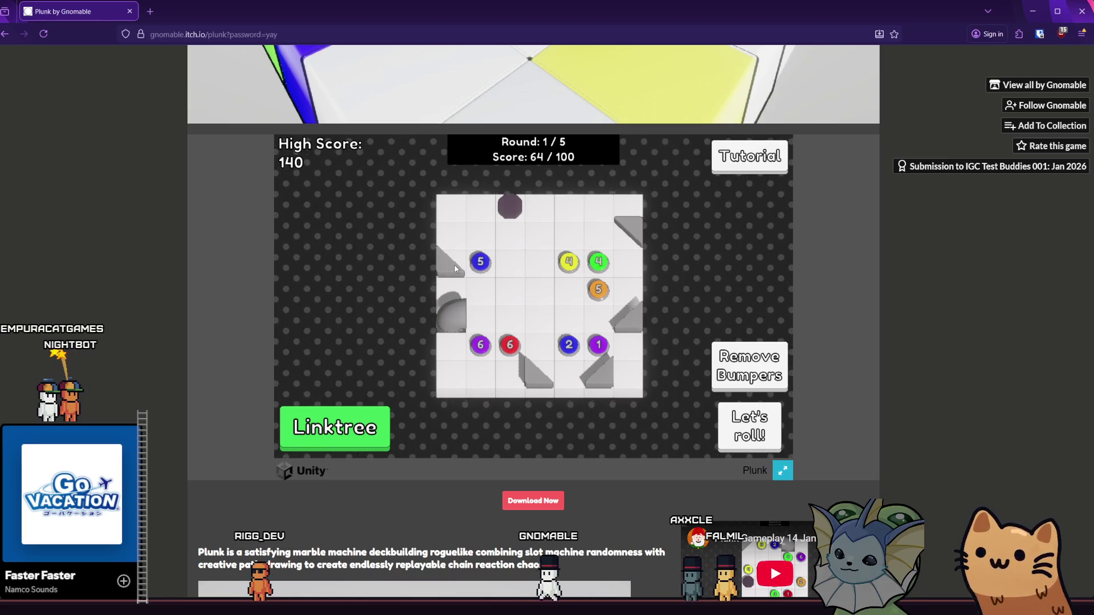
click(454, 264)
click(455, 267)
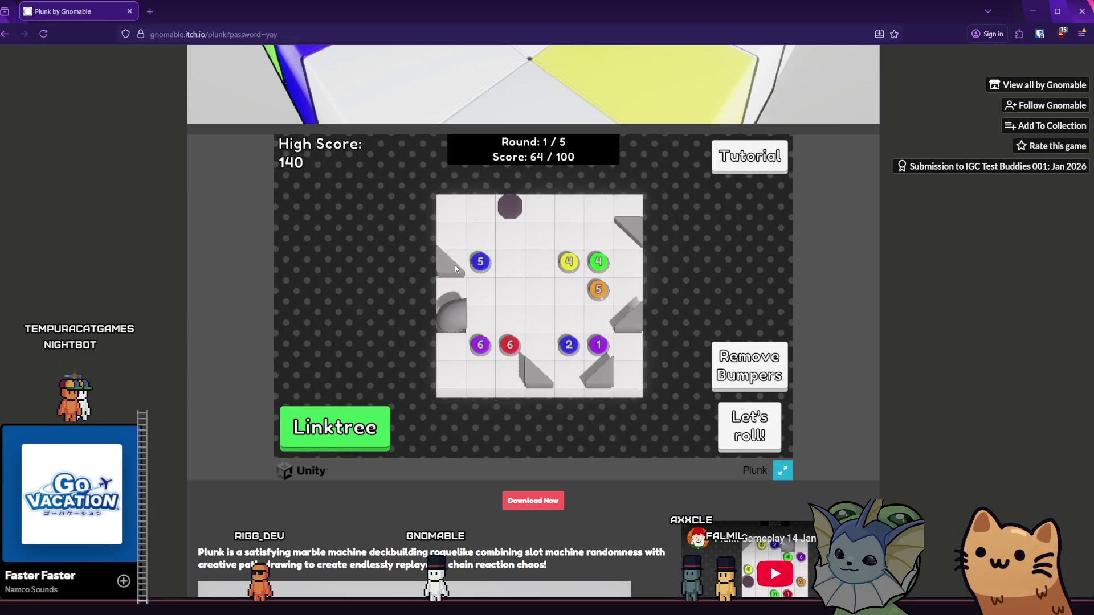
click(455, 268)
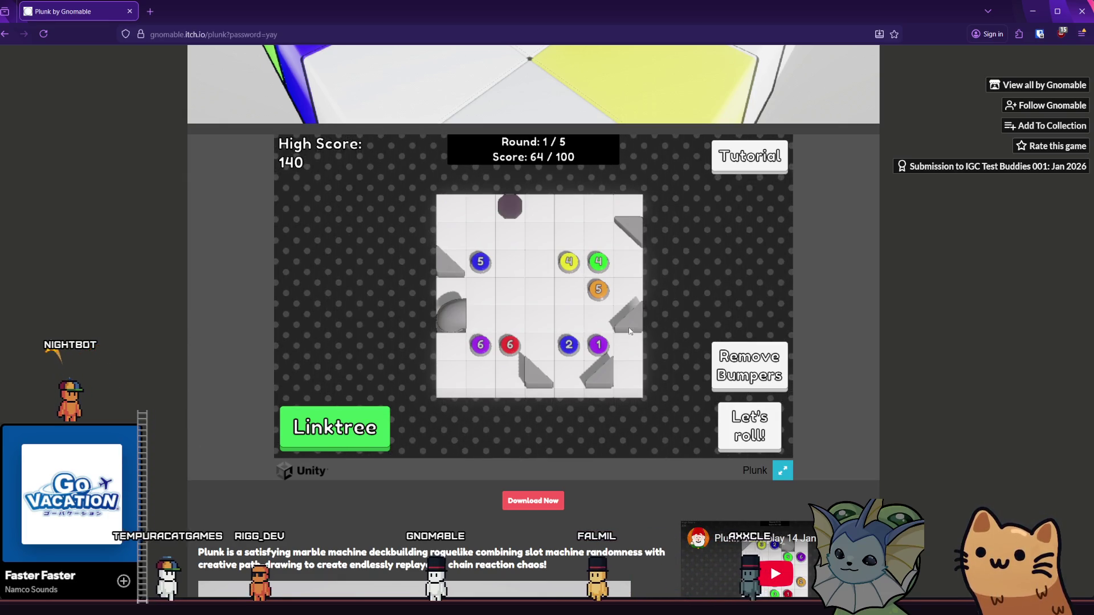
drag(635, 239, 630, 259)
click(454, 270)
click(454, 269)
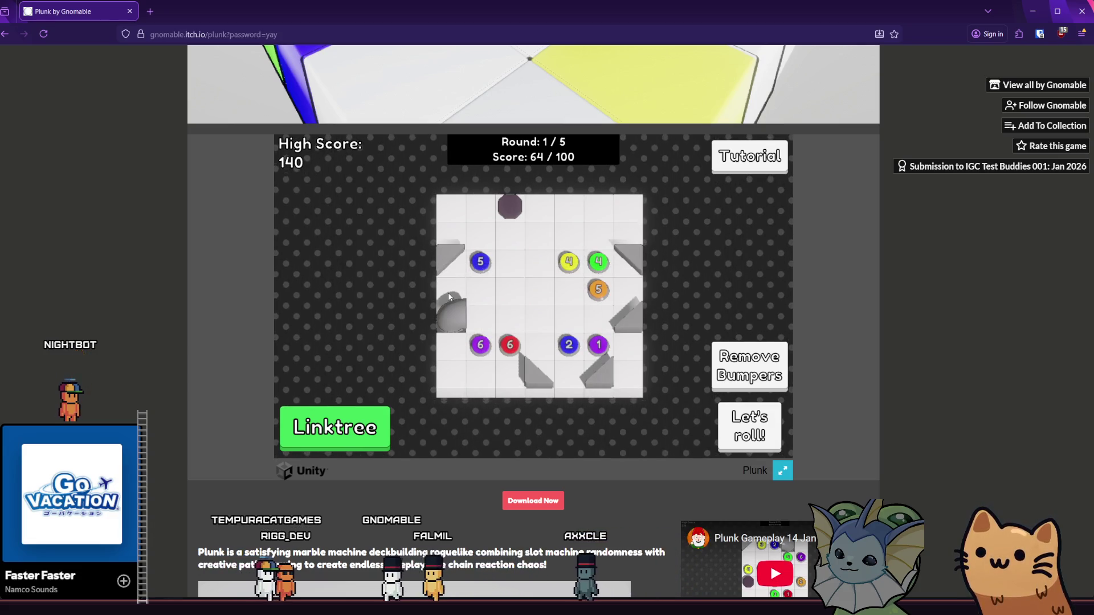
Step: Add a bumper beside the orange 5, roll for 182 points and continue to the next board
click(625, 292)
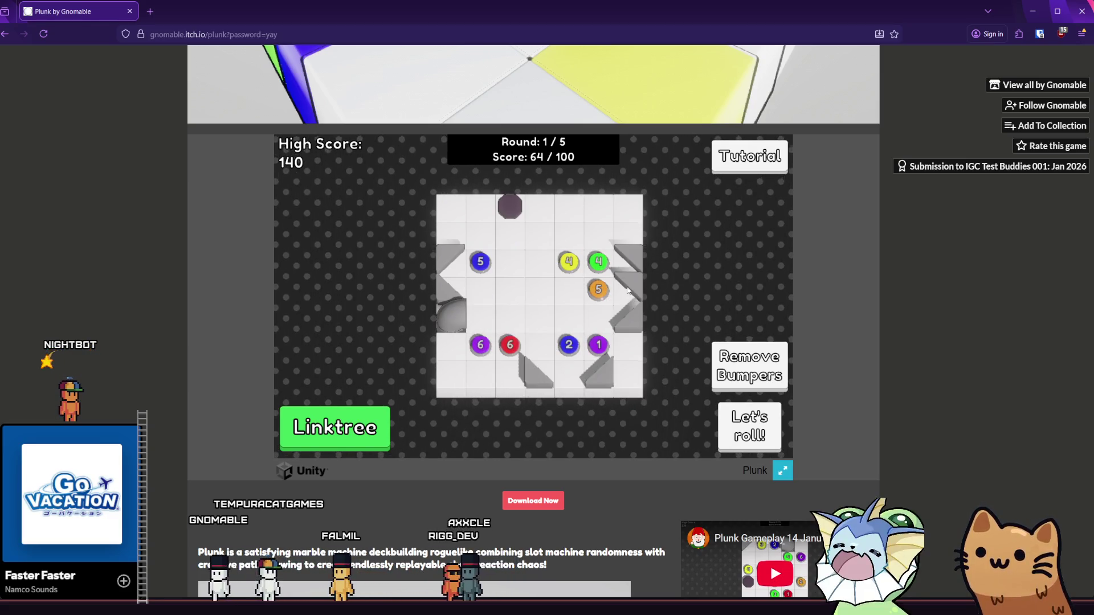
click(769, 419)
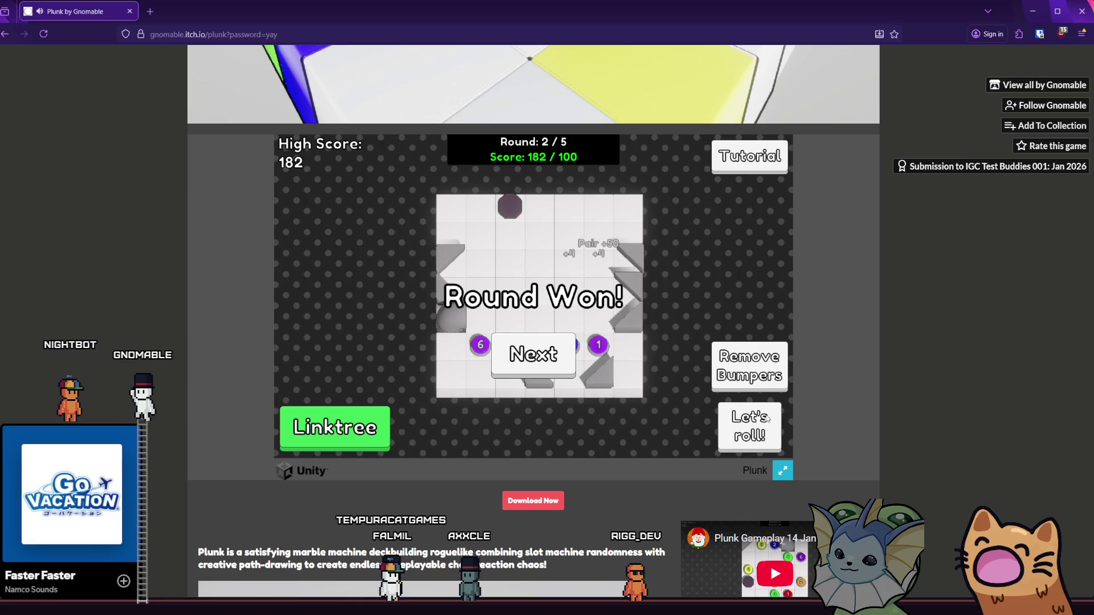
click(525, 354)
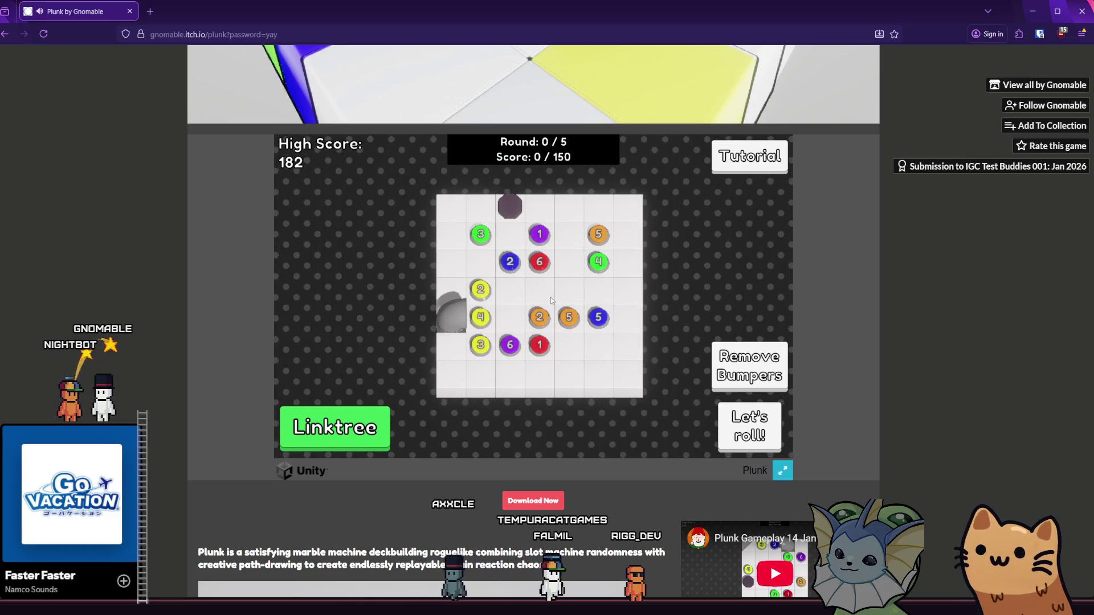
scroll(192, 334, down, 7)
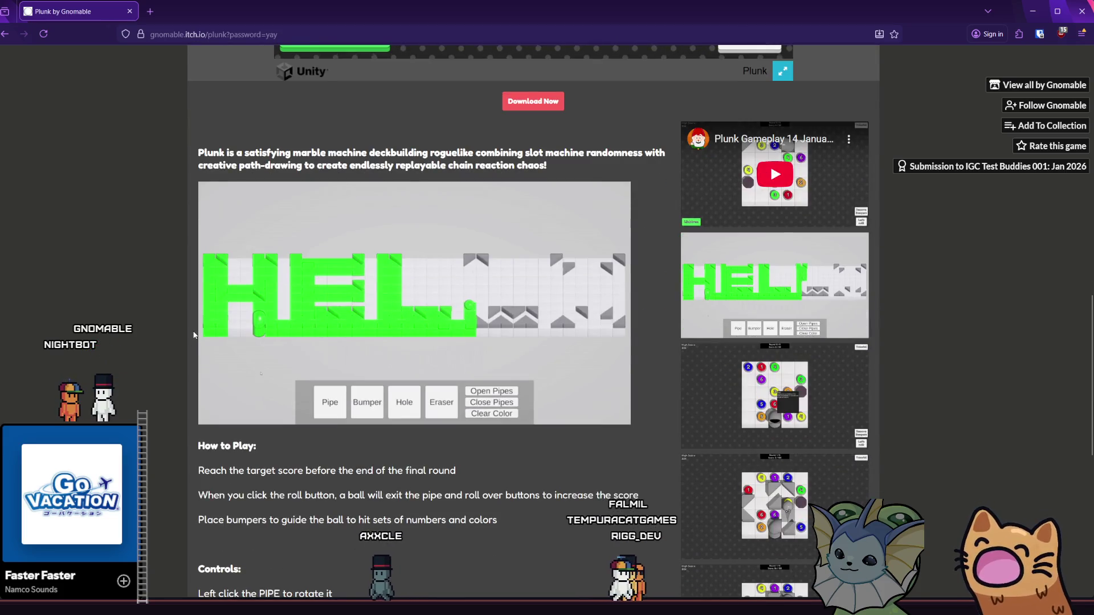
scroll(193, 326, up, 6)
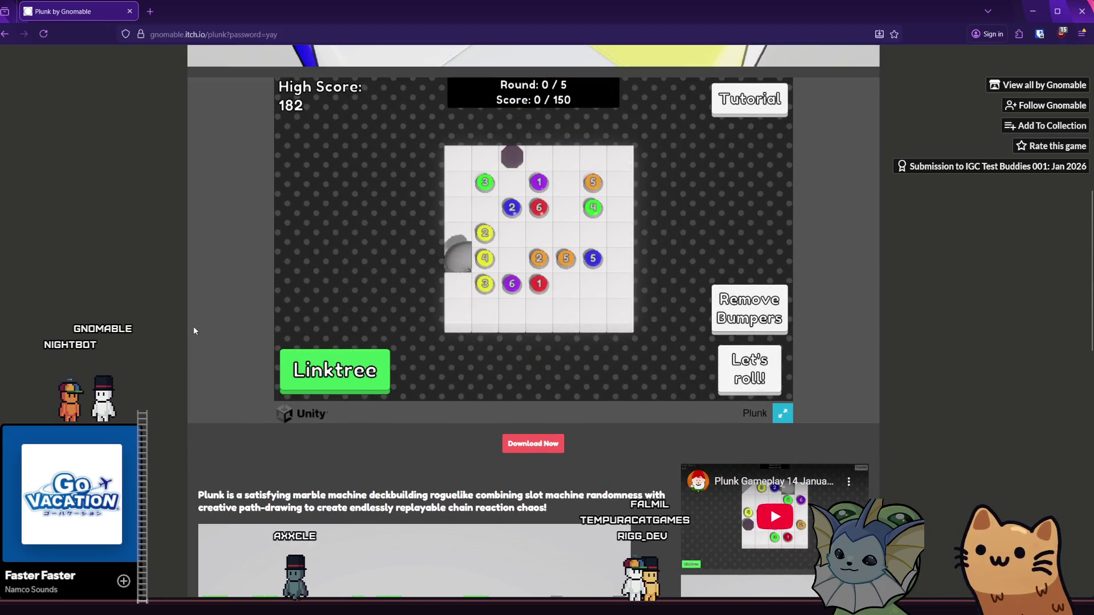
scroll(193, 331, down, 4)
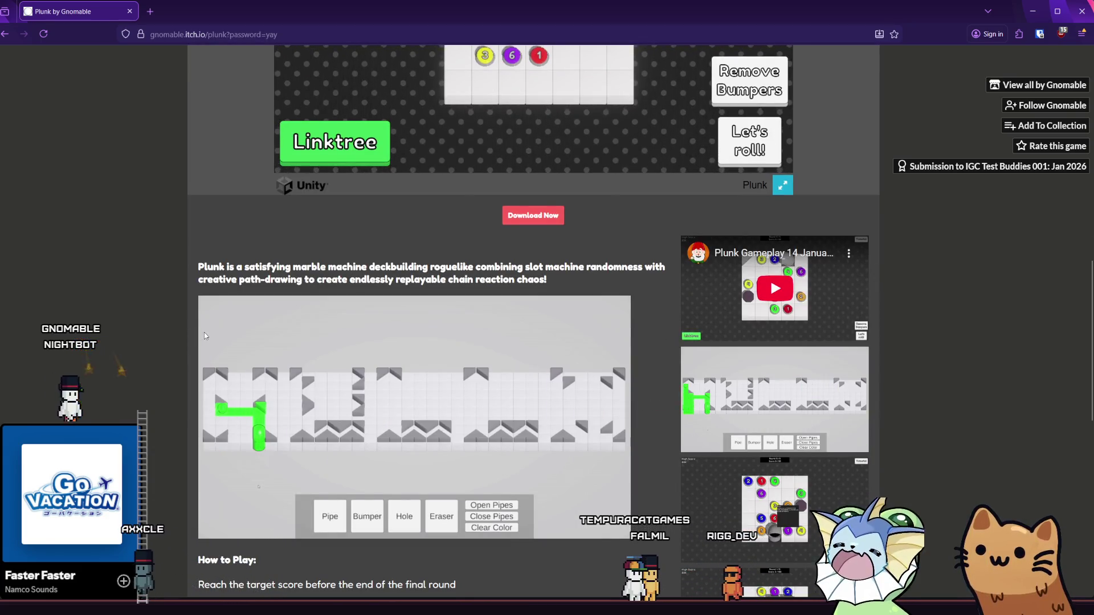
scroll(202, 336, down, 4)
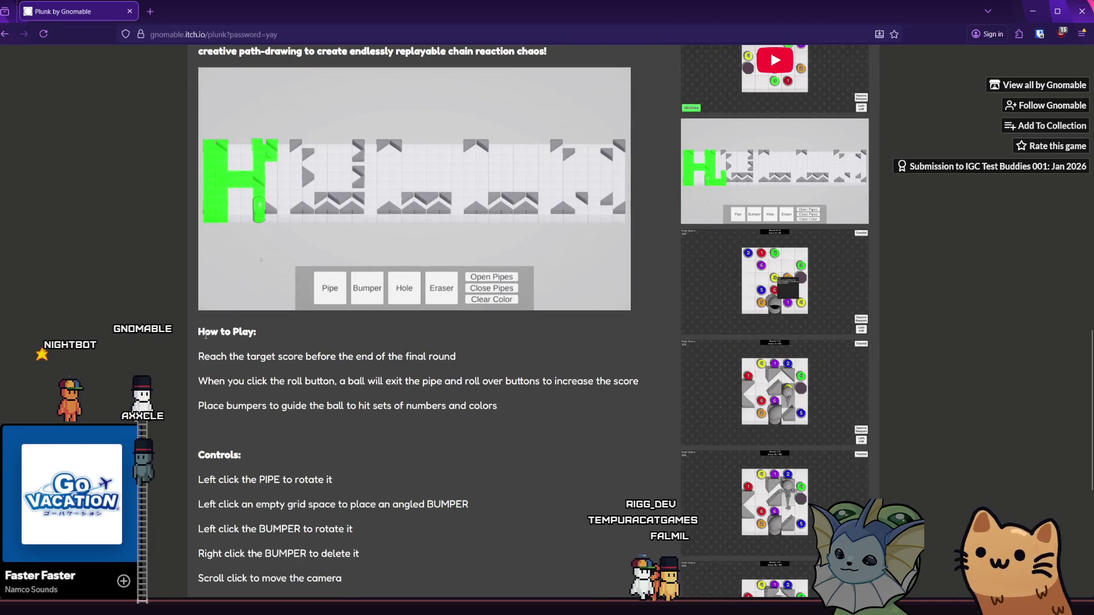
scroll(175, 333, down, 5)
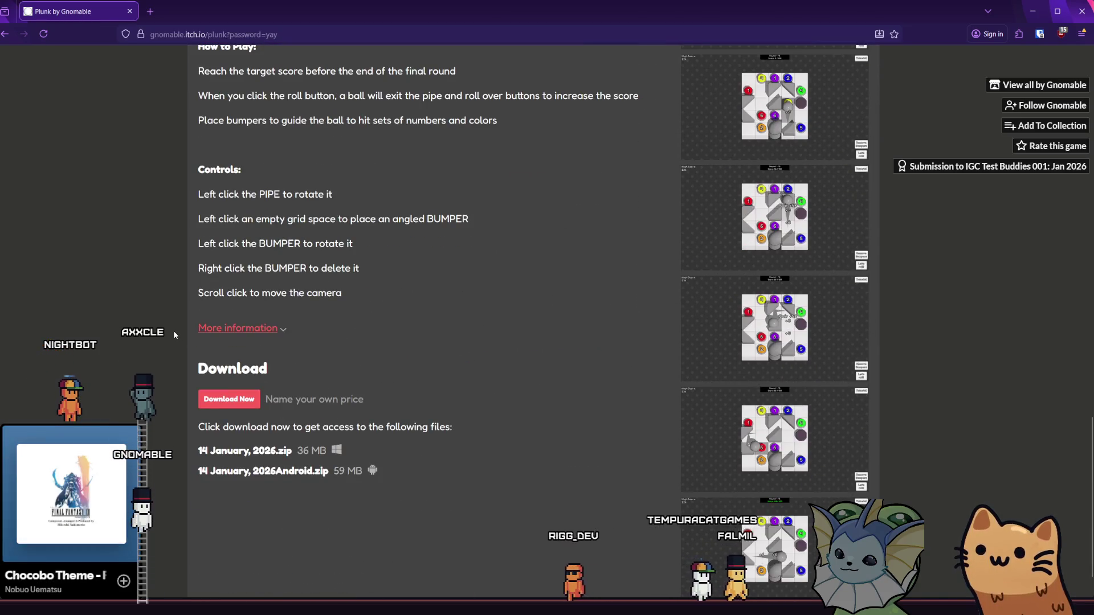
scroll(173, 332, down, 1)
scroll(173, 337, up, 11)
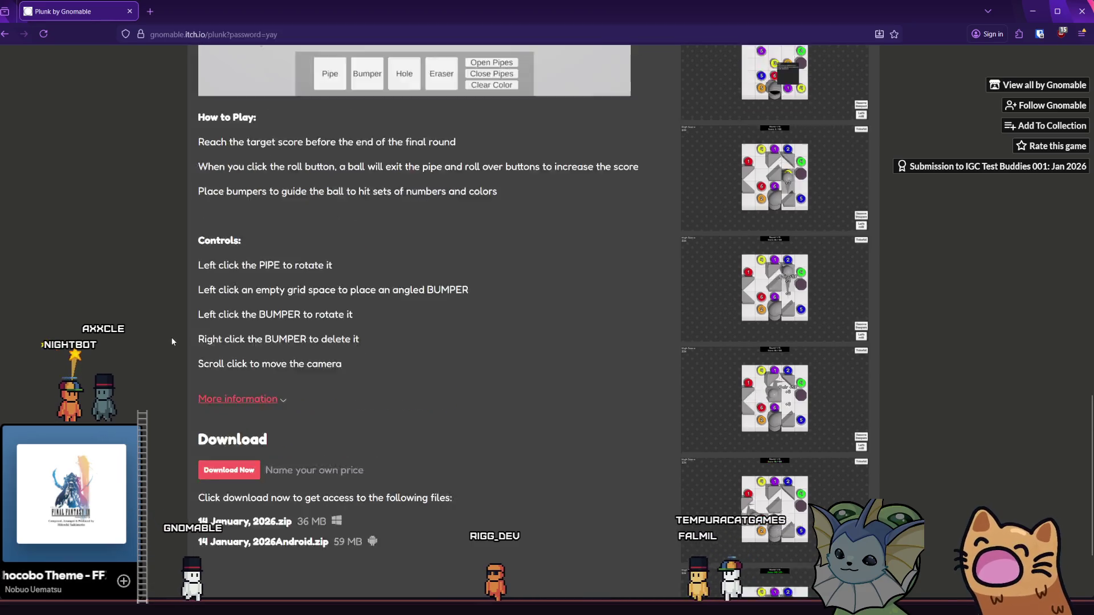
scroll(173, 340, up, 2)
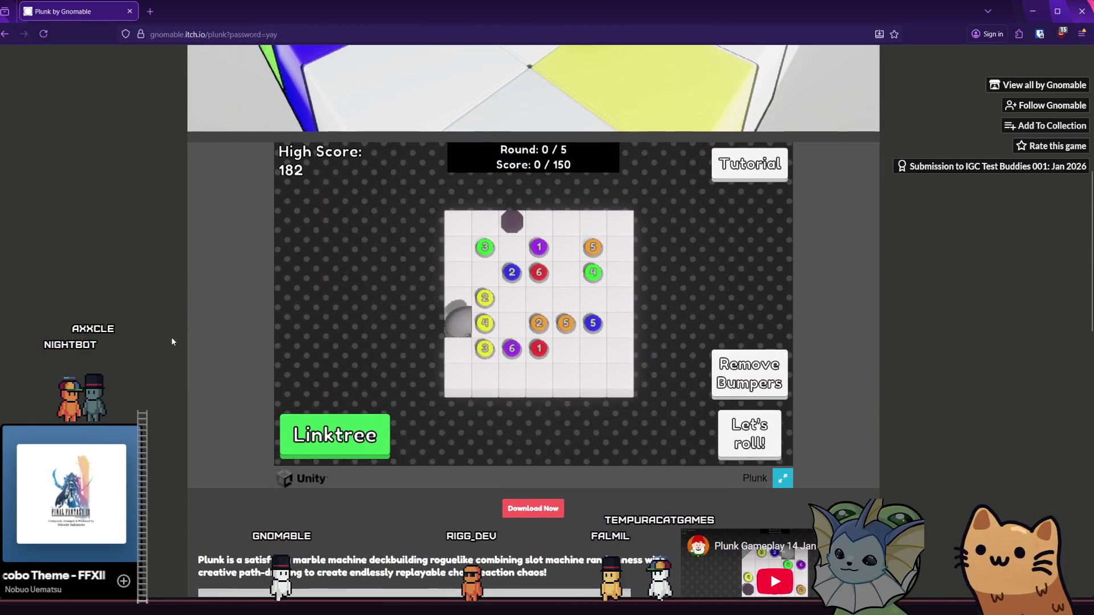
click(336, 435)
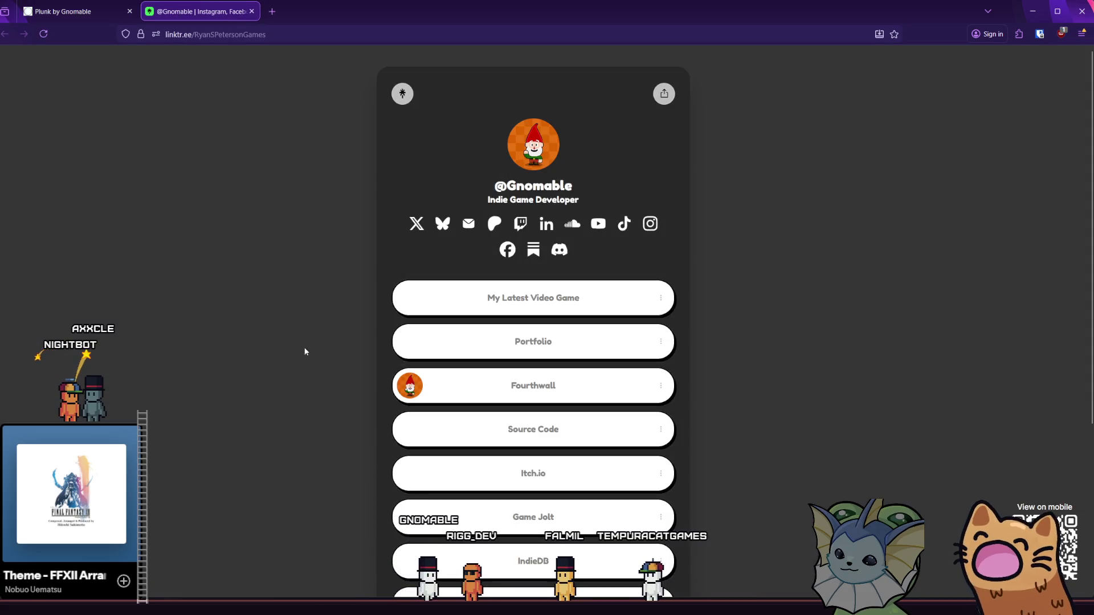
Step: Switch between the Linktree and Plunk tabs, ending back on the Plunk game page
scroll(311, 221, down, 3)
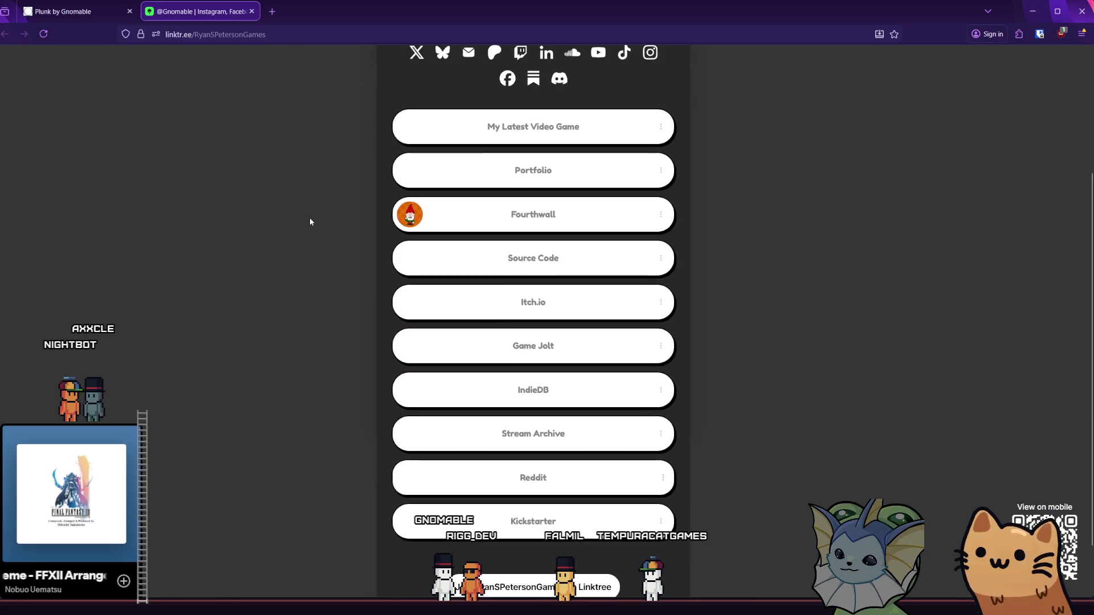
scroll(311, 230, up, 3)
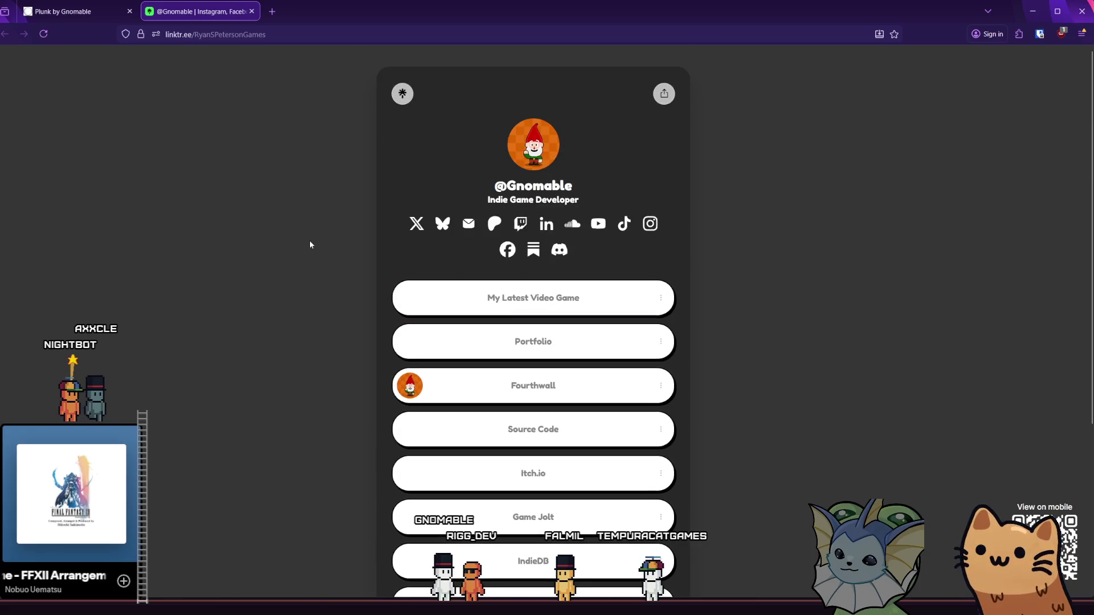
click(105, 16)
click(196, 12)
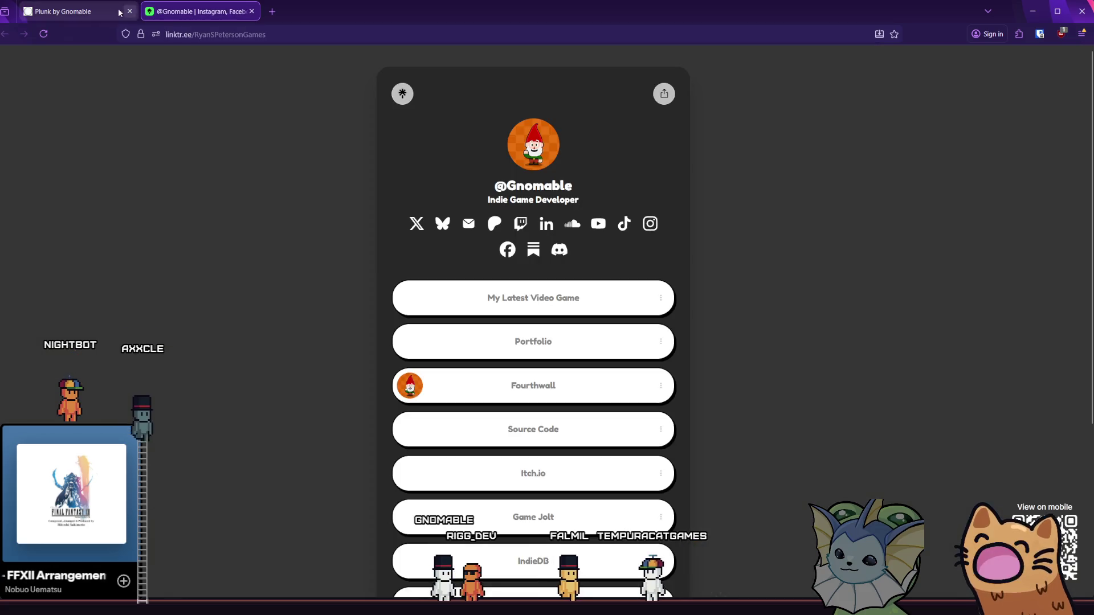
click(98, 12)
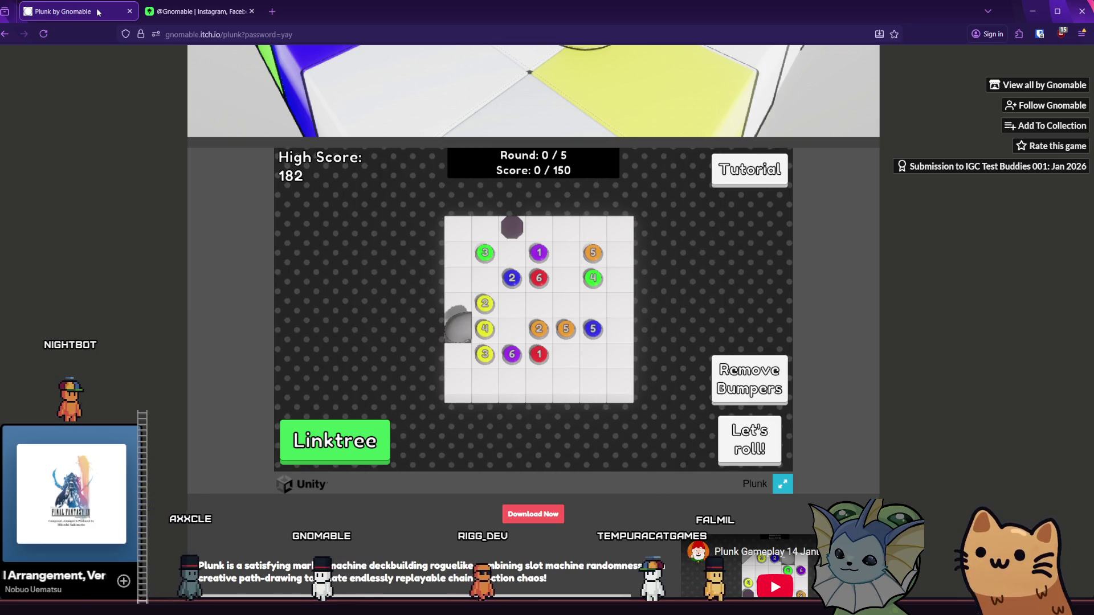
click(180, 12)
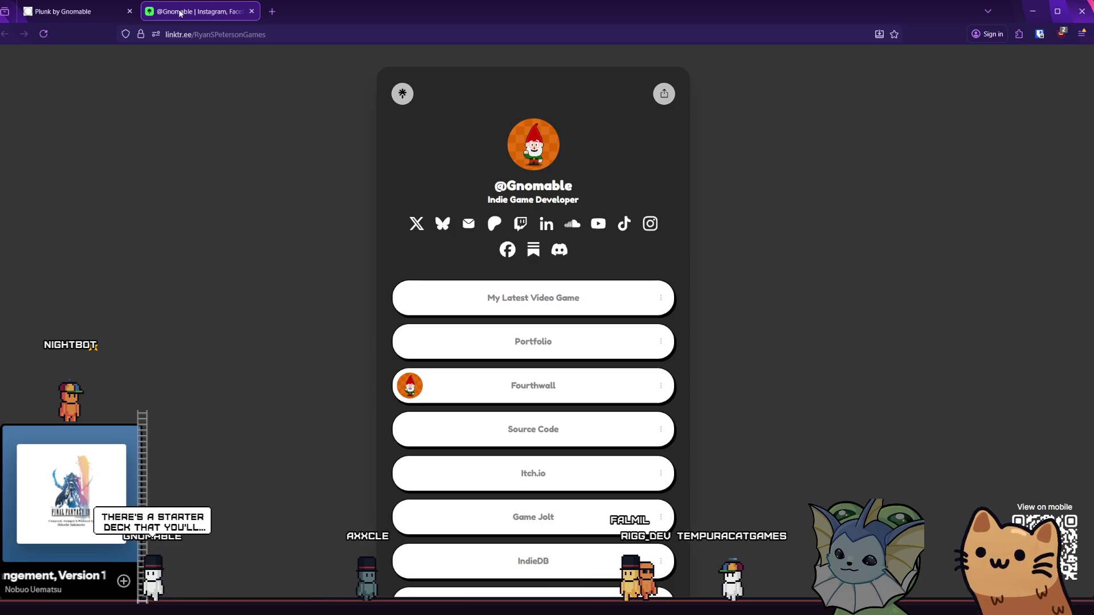
mouse_move(113, 12)
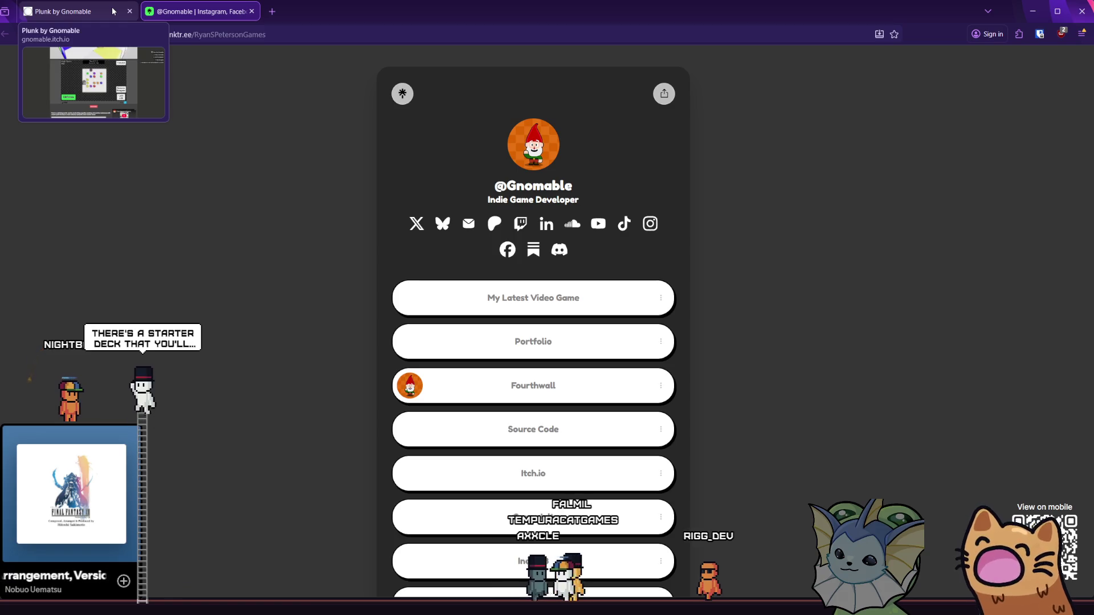
click(114, 11)
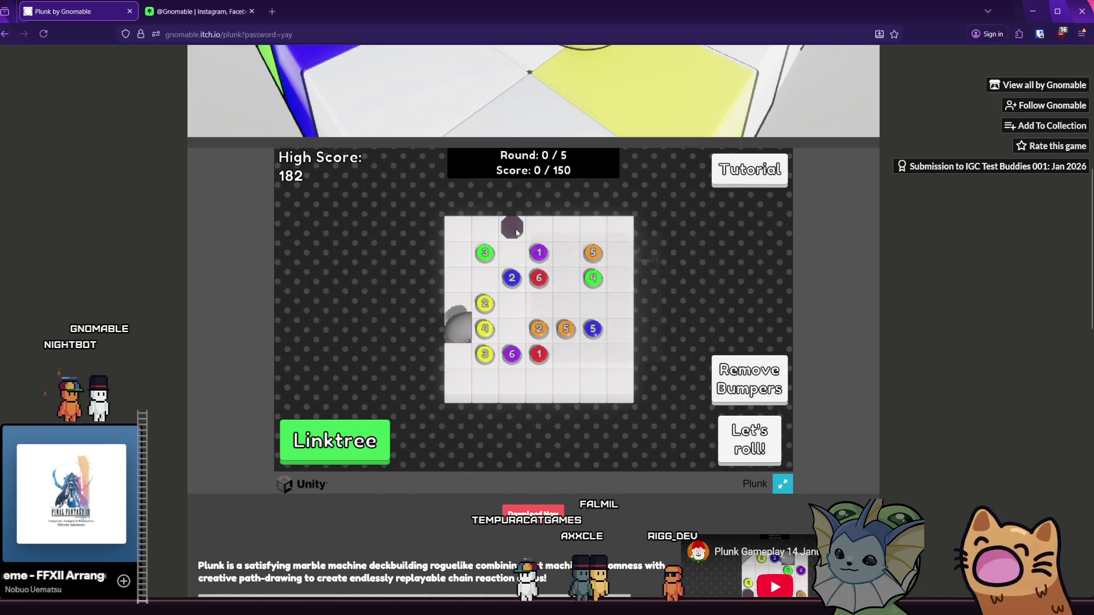
Step: Run through the tutorial's tips on the 150-point board and close it at the rolling step
mouse_move(514, 233)
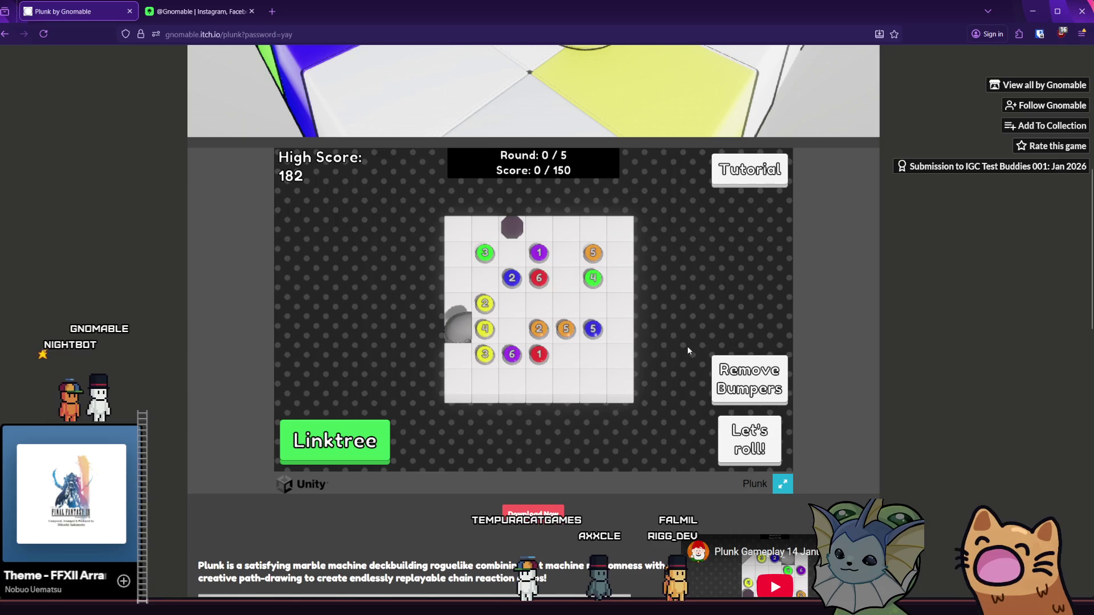
click(746, 183)
click(631, 344)
click(634, 352)
click(631, 344)
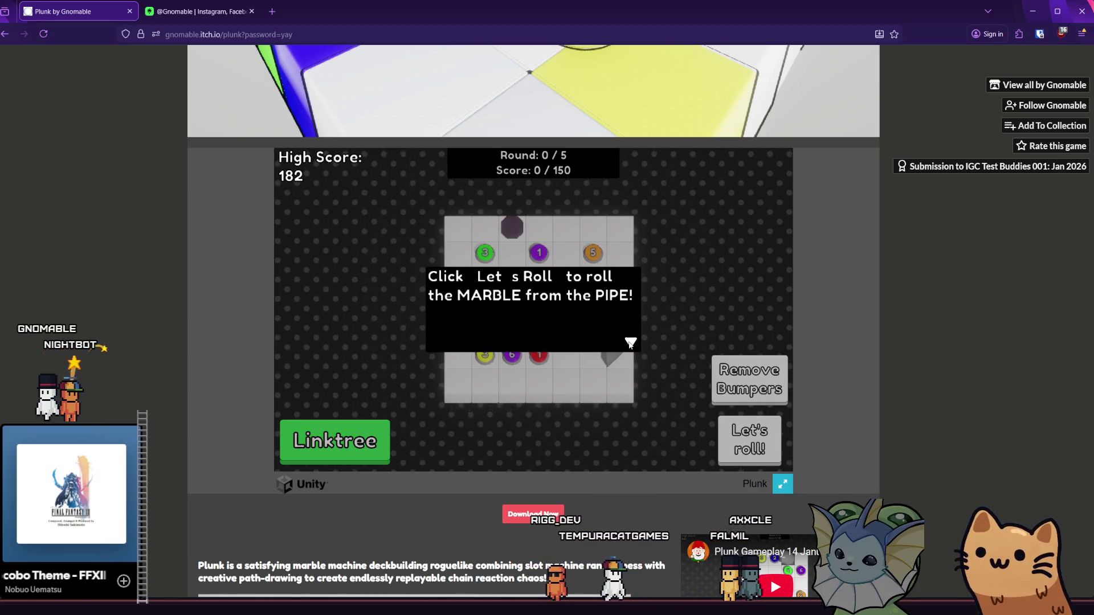
click(631, 344)
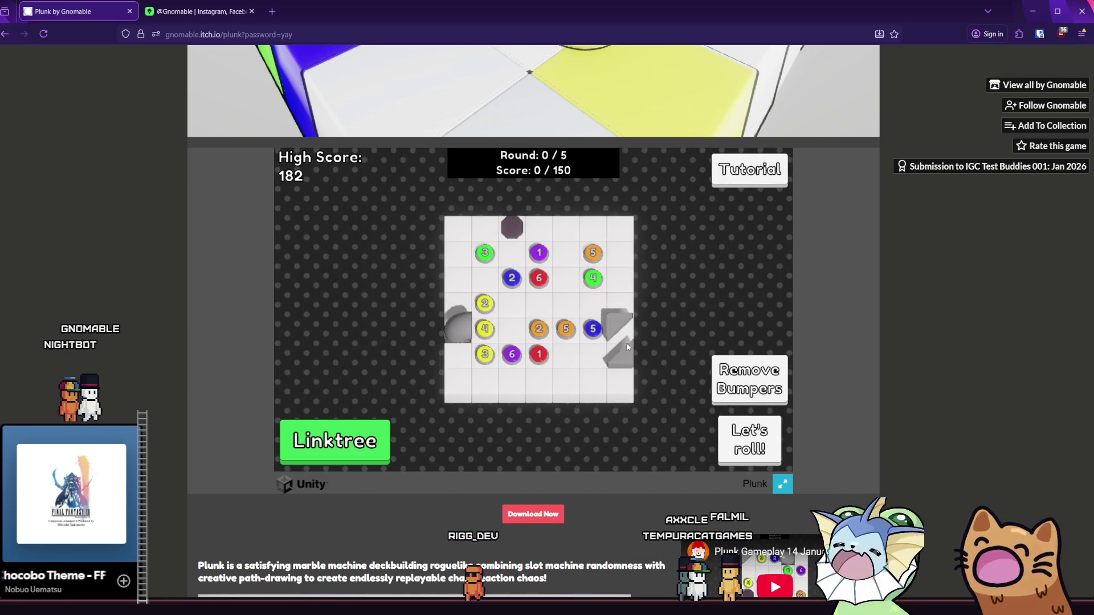
mouse_move(514, 229)
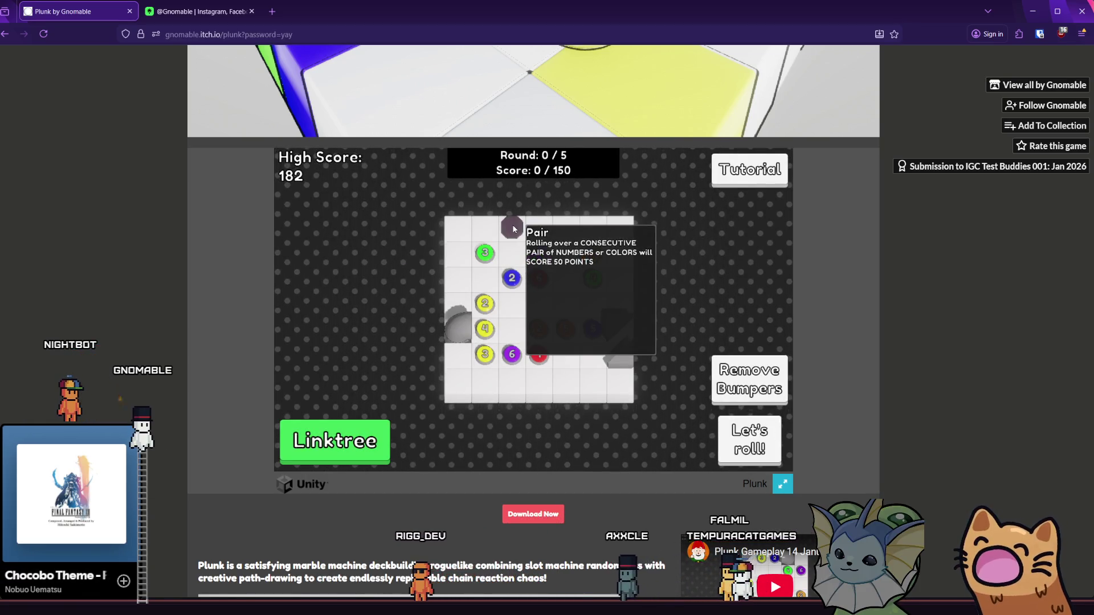